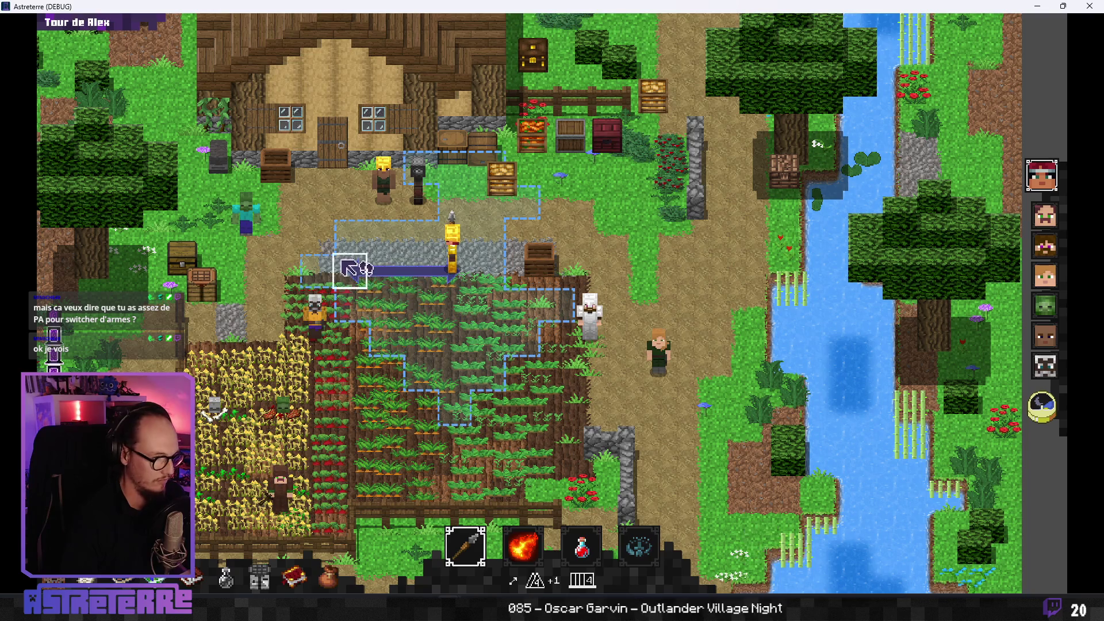
- Try the crossbow, switch back to the spear, and hit the zombie by the farmhouse
{"action": "left_click", "coordinate": [465, 545]}
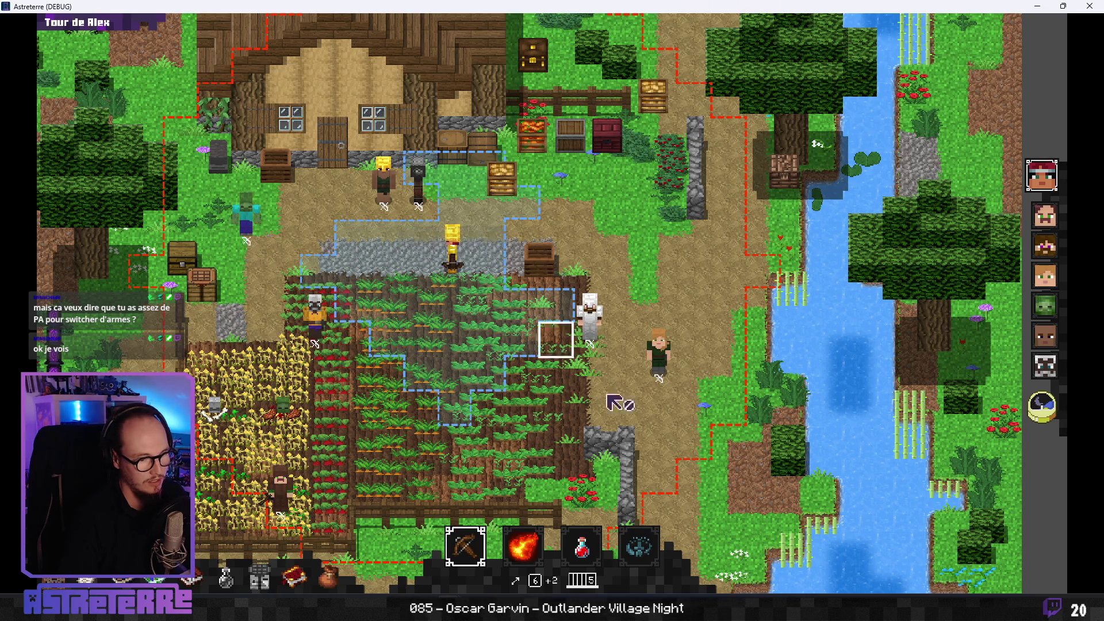
{"action": "left_click", "coordinate": [463, 540]}
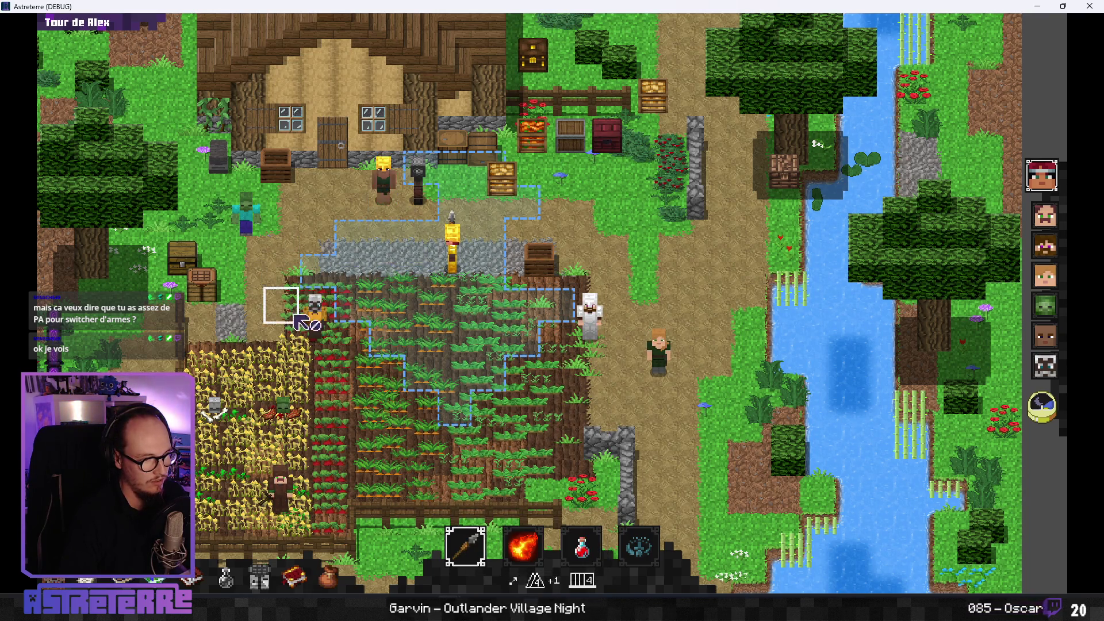
{"action": "left_click", "coordinate": [253, 244]}
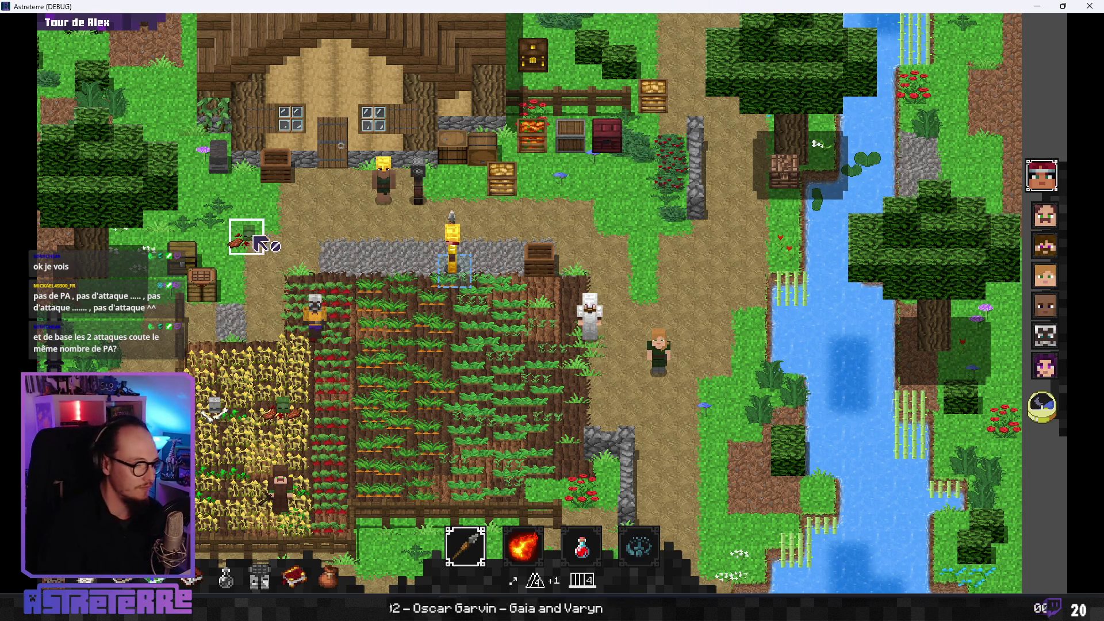
{"action": "mouse_move", "coordinate": [477, 551]}
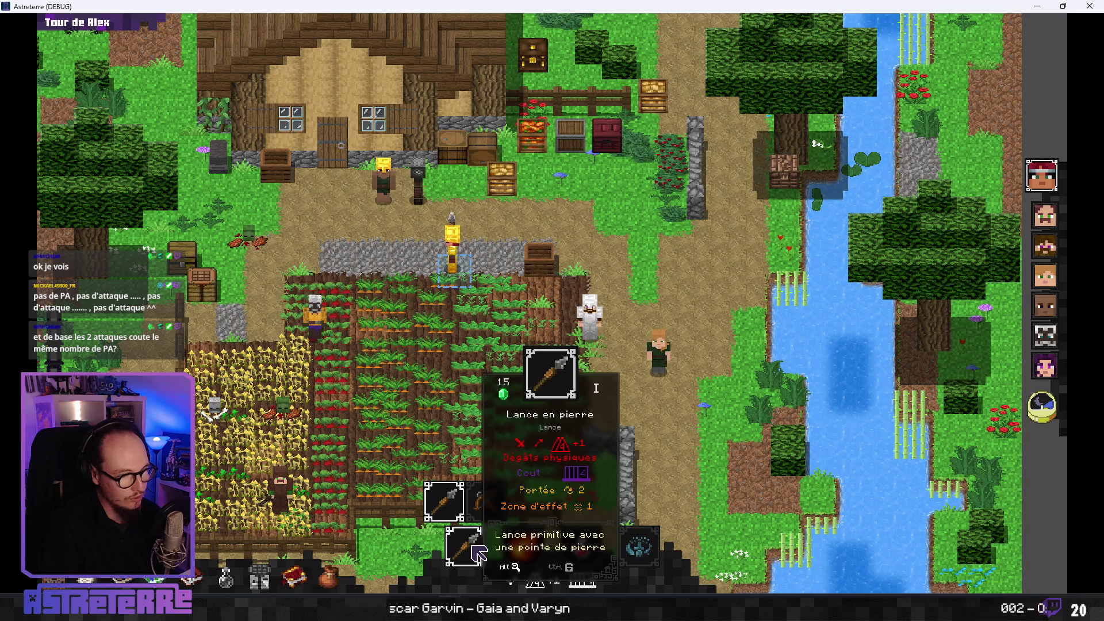
{"action": "mouse_move", "coordinate": [492, 520]}
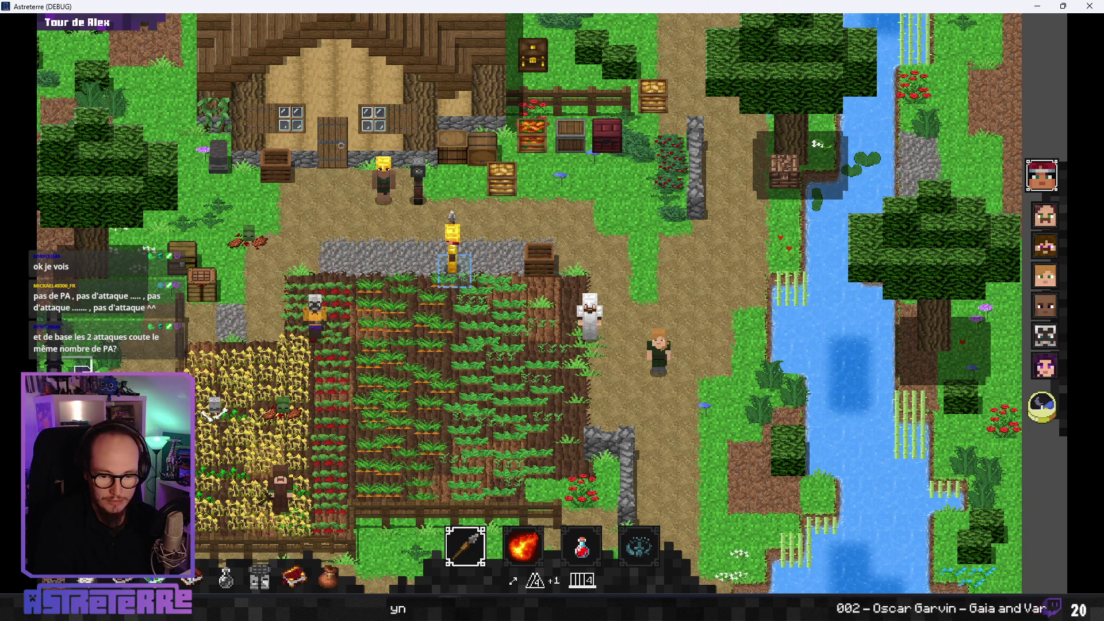
{"action": "left_click_drag", "start_coordinate": [382, 338], "coordinate": [466, 336]}
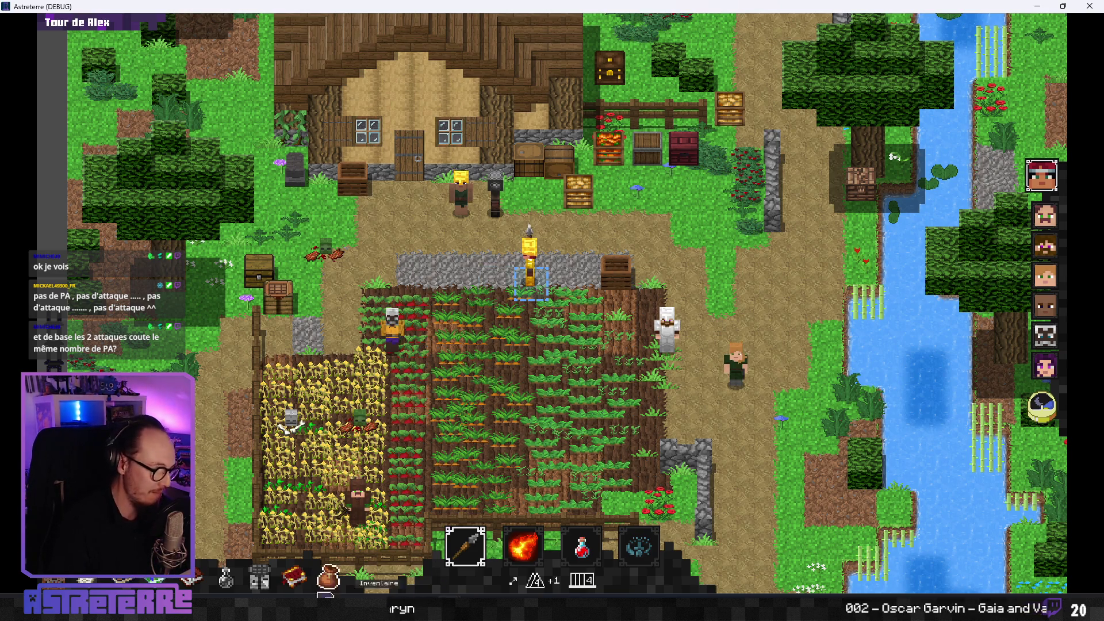
- Back in Godot, close the main_slot_control, ShortcutsArea, CooldownIcon and SpellsManager script tabs
{"action": "left_click", "coordinate": [390, 529]}
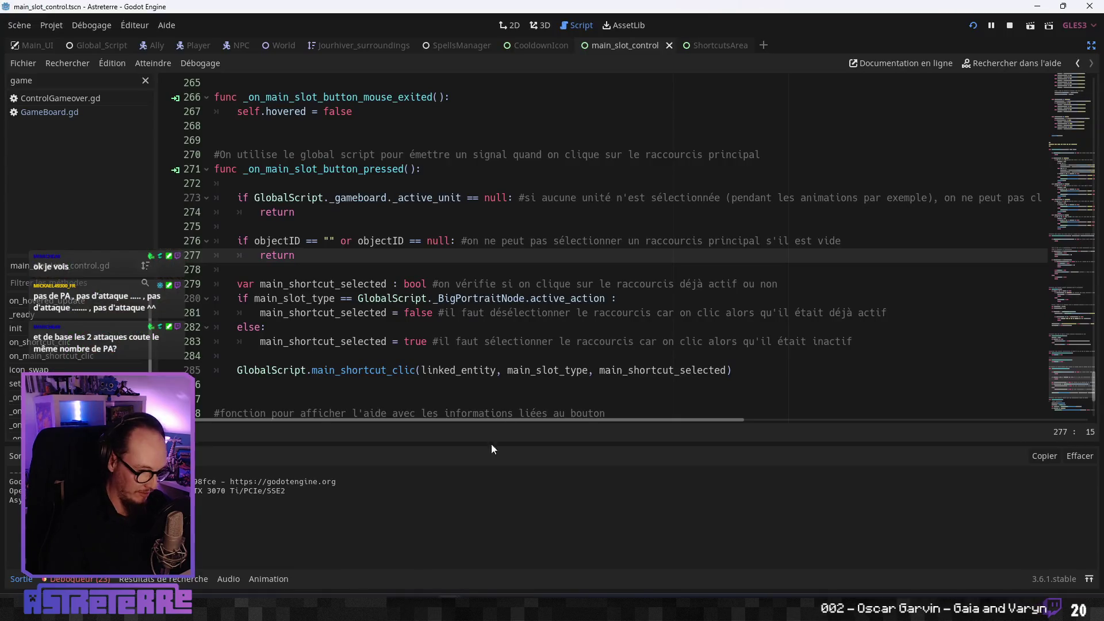
{"action": "left_click", "coordinate": [456, 314]}
{"action": "left_click", "coordinate": [669, 46]}
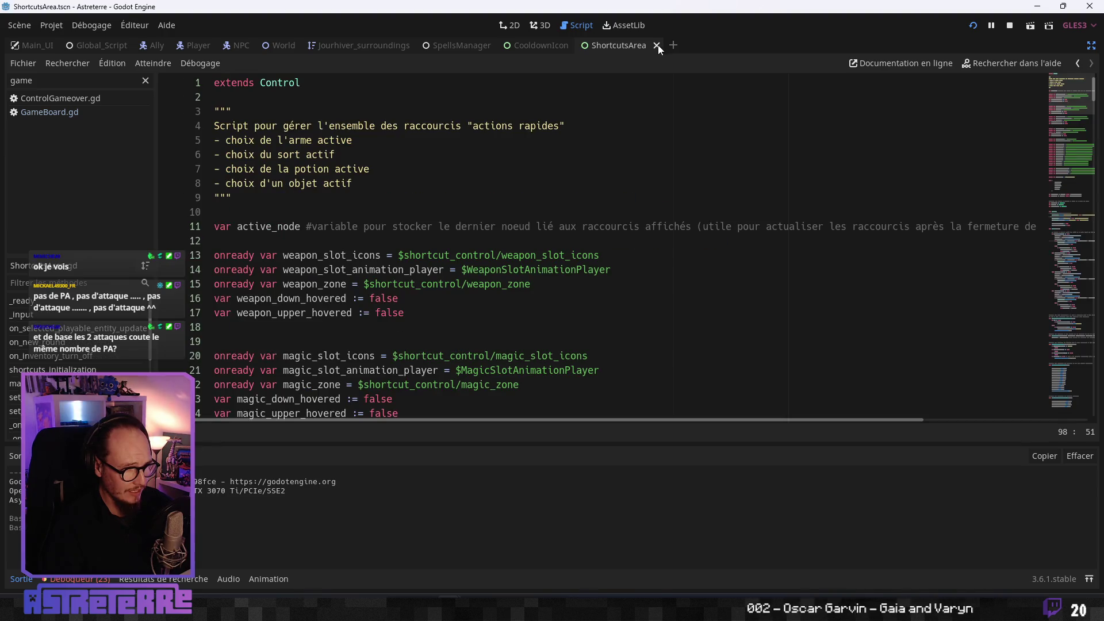
{"action": "left_click", "coordinate": [657, 44]}
{"action": "left_click", "coordinate": [578, 45]}
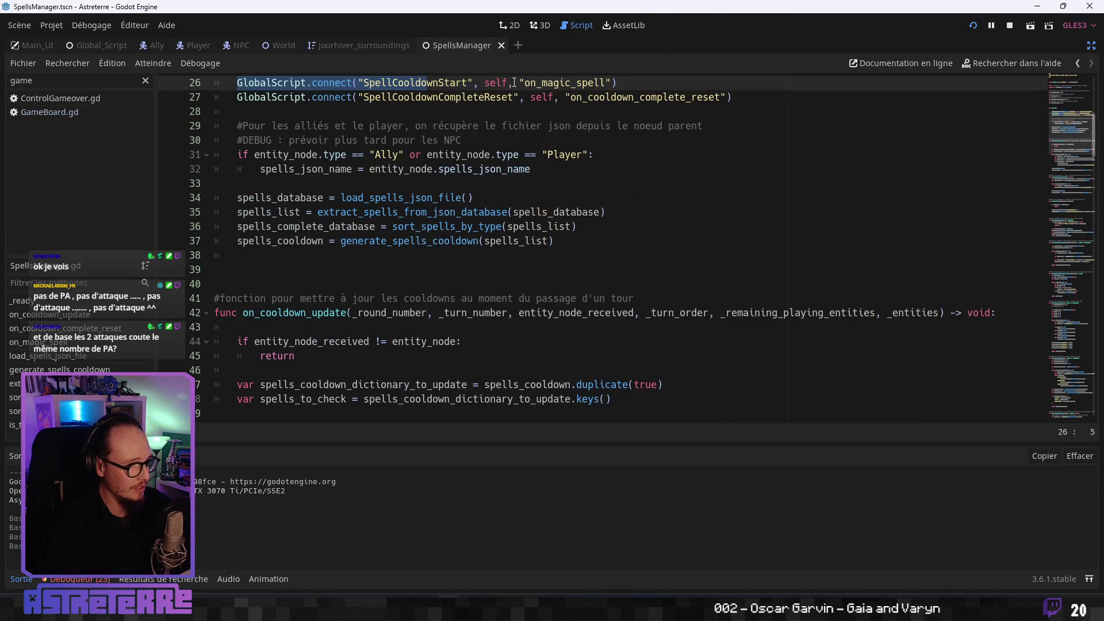
{"action": "left_click", "coordinate": [501, 46]}
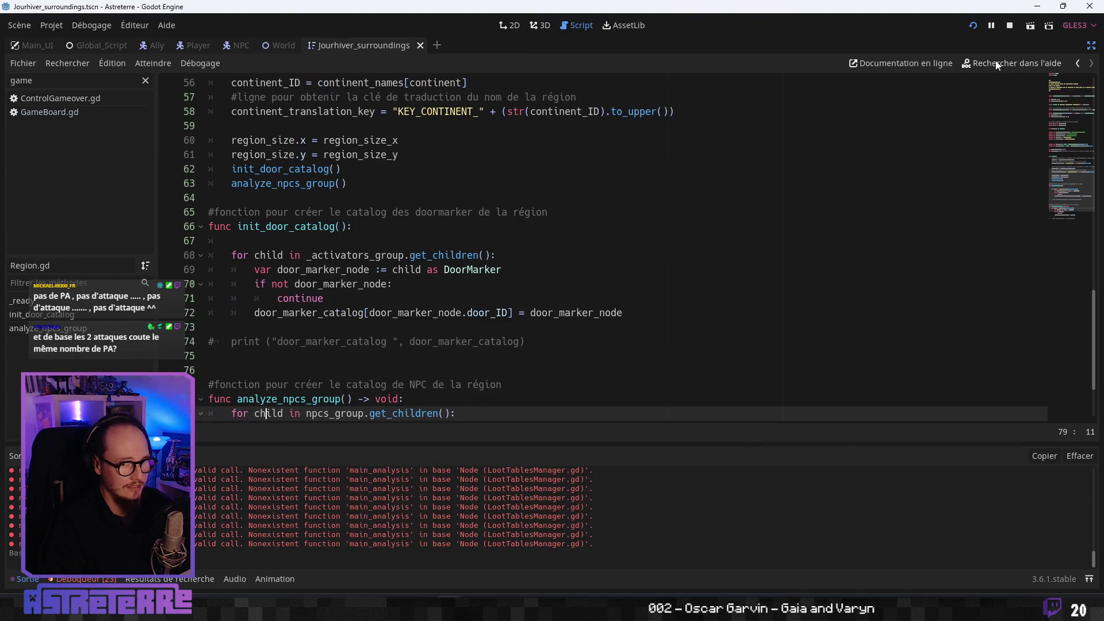
- Open GameBoard.gd and jump to the _on_Cursor_accept_pressed function
{"action": "left_click", "coordinate": [70, 114]}
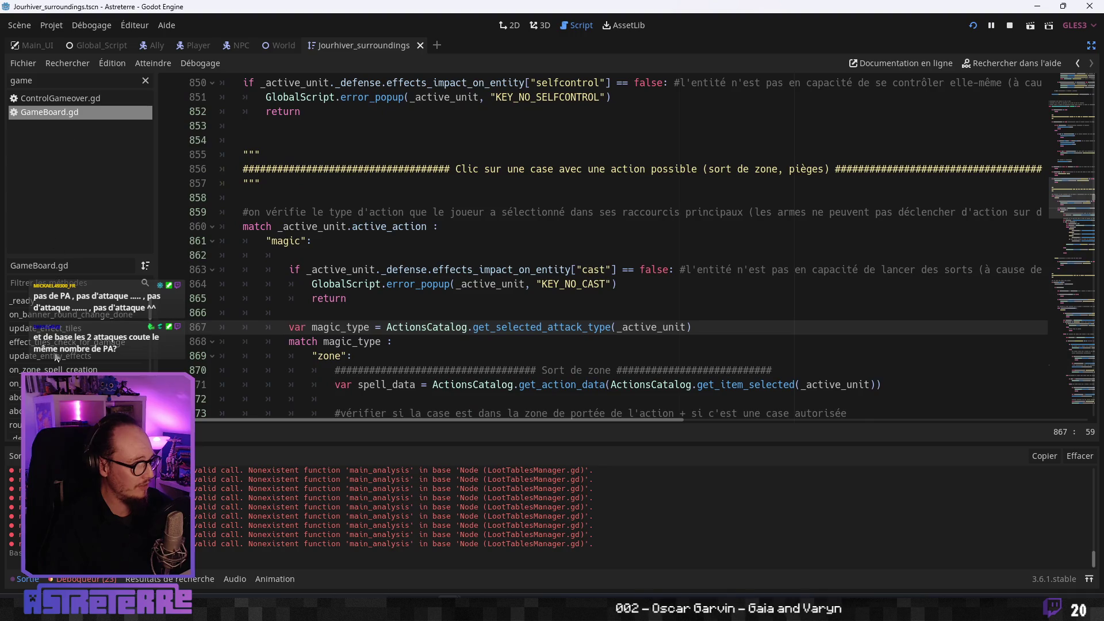
{"action": "scroll", "coordinate": [57, 345], "scroll_direction": "down", "scroll_amount": 5}
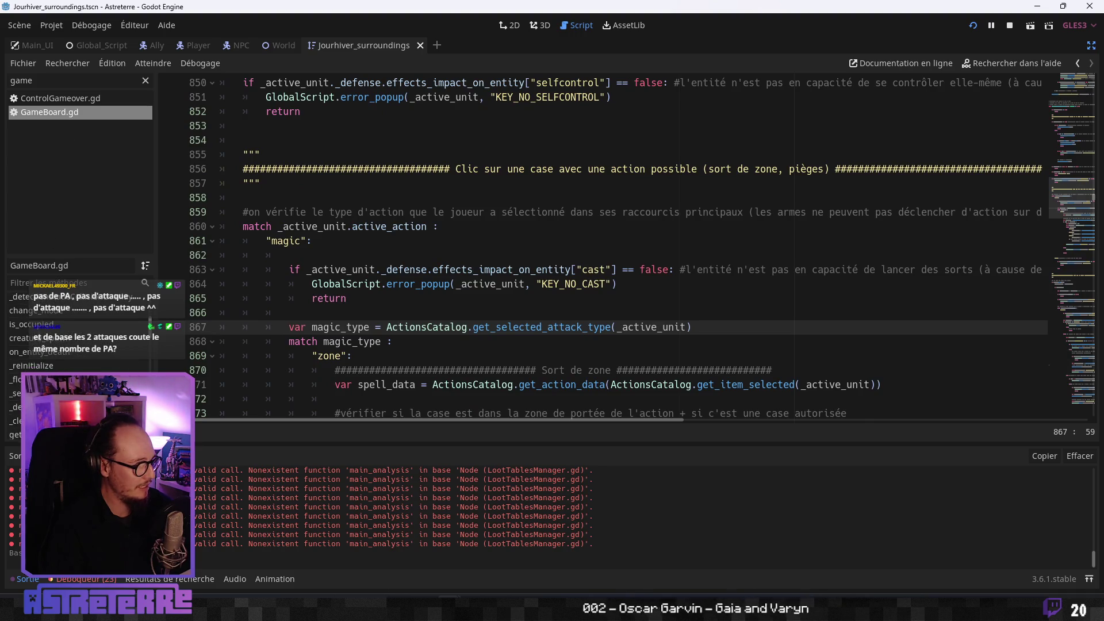
{"action": "scroll", "coordinate": [74, 345], "scroll_direction": "down", "scroll_amount": 4}
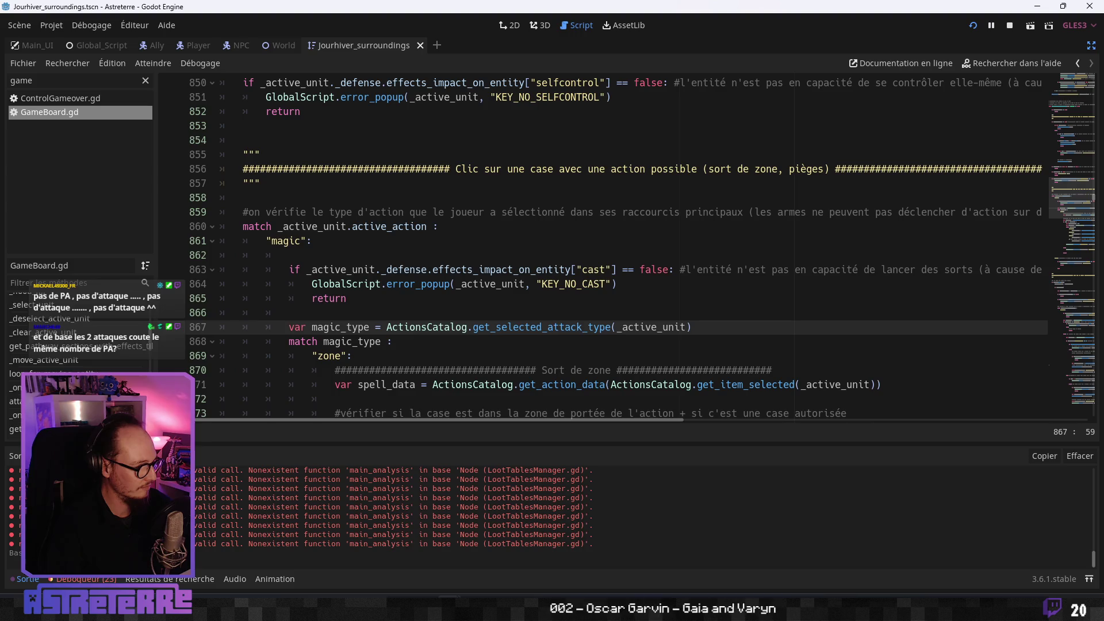
{"action": "left_click", "coordinate": [114, 370]}
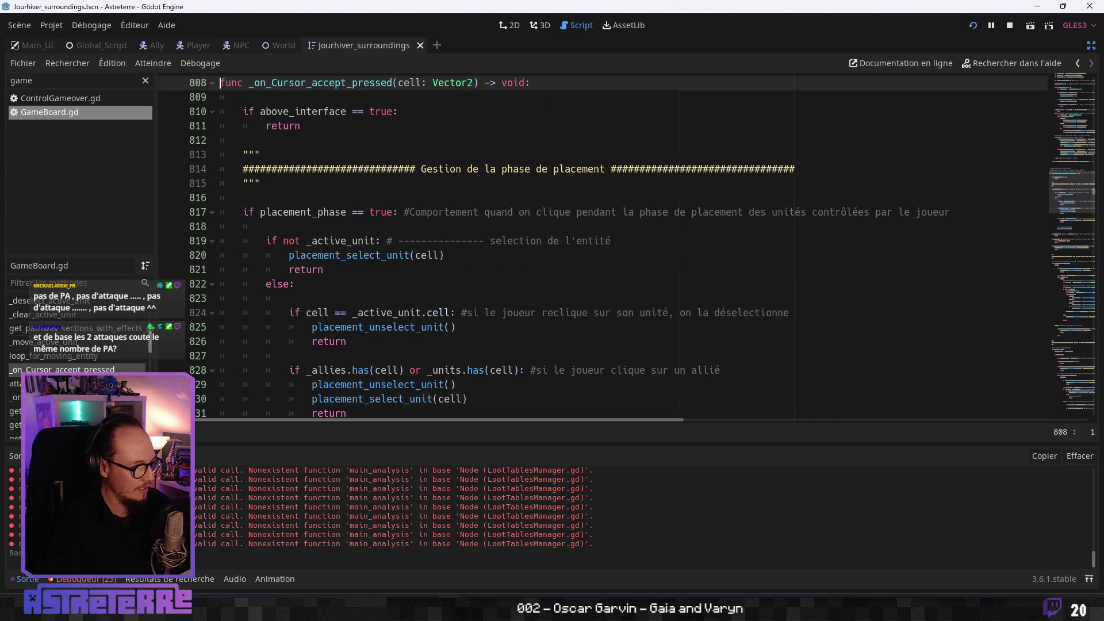
- Collapse the placement-phase if-block at line 817 and move down to the line 859 comment
{"action": "left_click", "coordinate": [415, 266]}
{"action": "scroll", "coordinate": [419, 282], "scroll_direction": "down", "scroll_amount": 1}
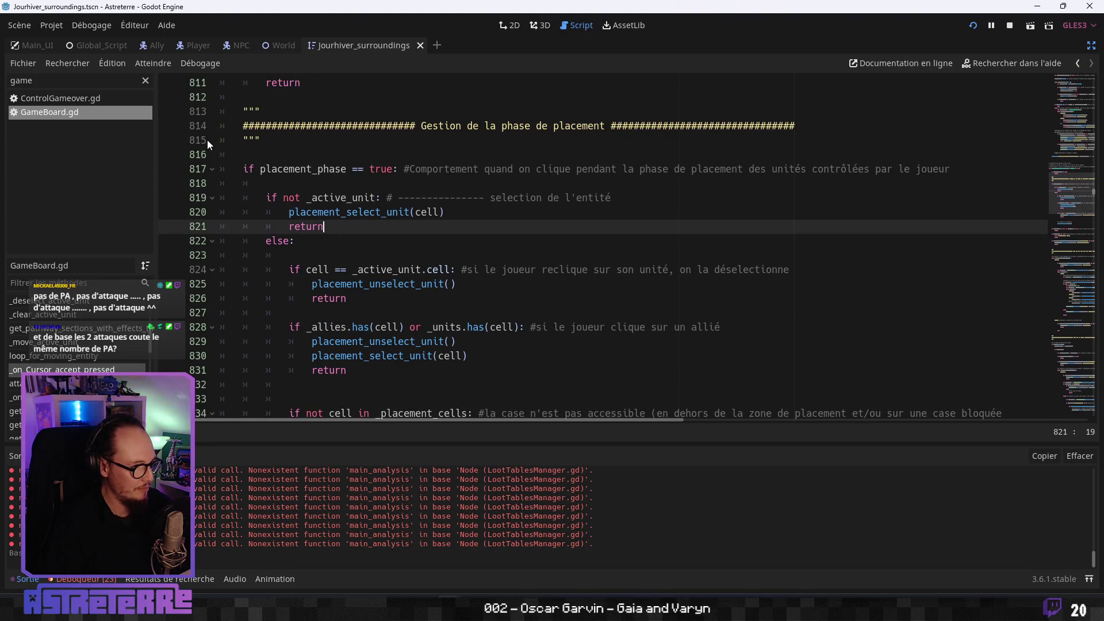
{"action": "left_click", "coordinate": [212, 170]}
{"action": "scroll", "coordinate": [324, 271], "scroll_direction": "down", "scroll_amount": 4}
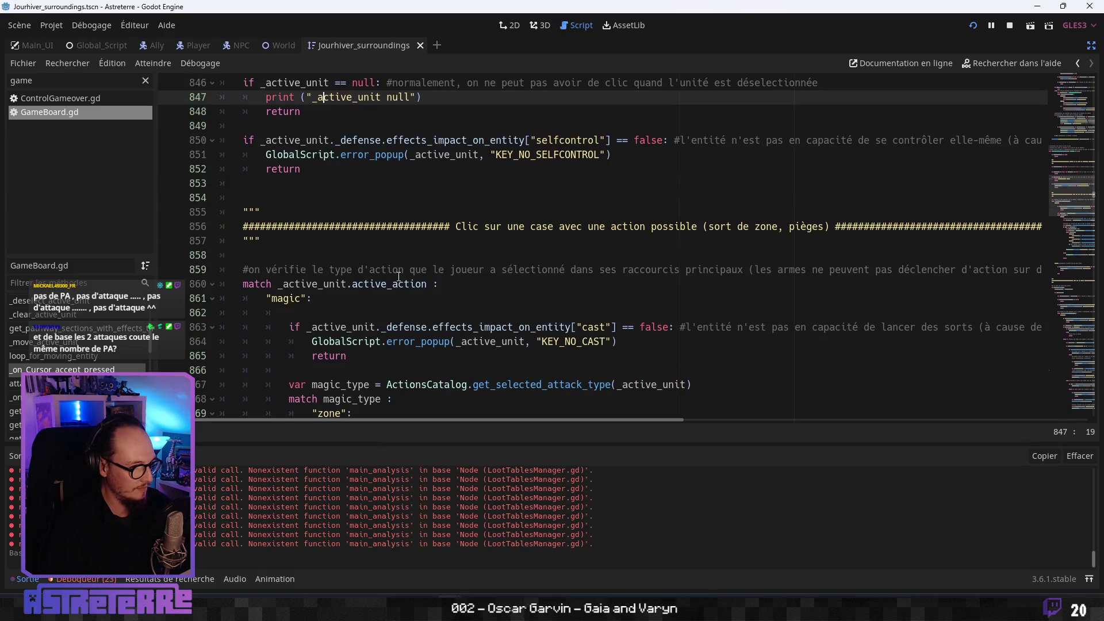
{"action": "left_click", "coordinate": [399, 269]}
{"action": "scroll", "coordinate": [579, 208], "scroll_direction": "down", "scroll_amount": 1}
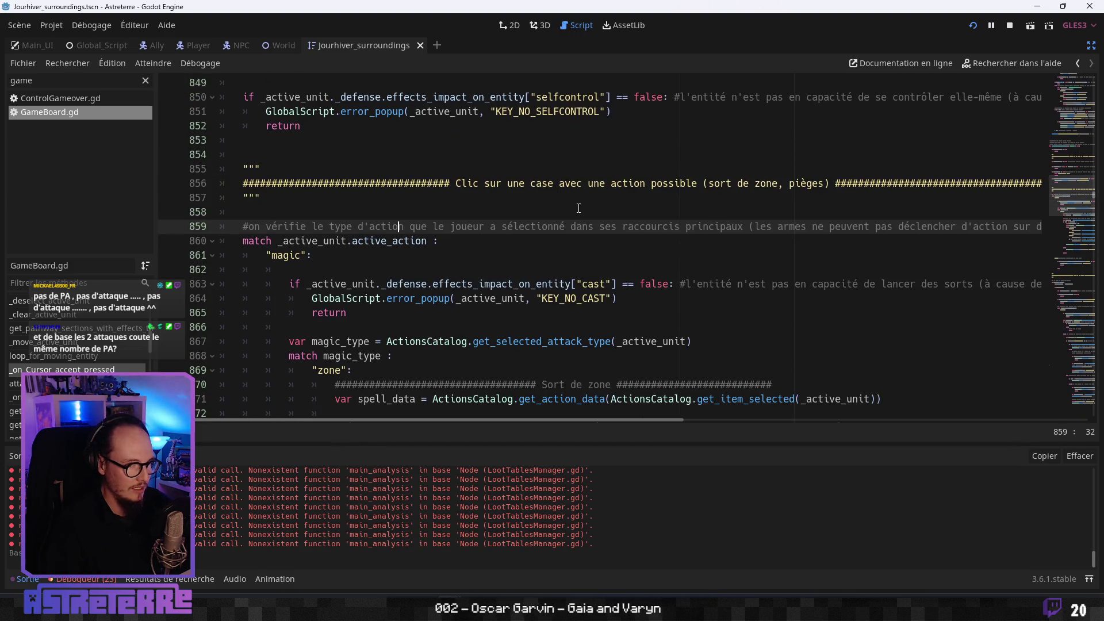
{"action": "left_click", "coordinate": [213, 242]}
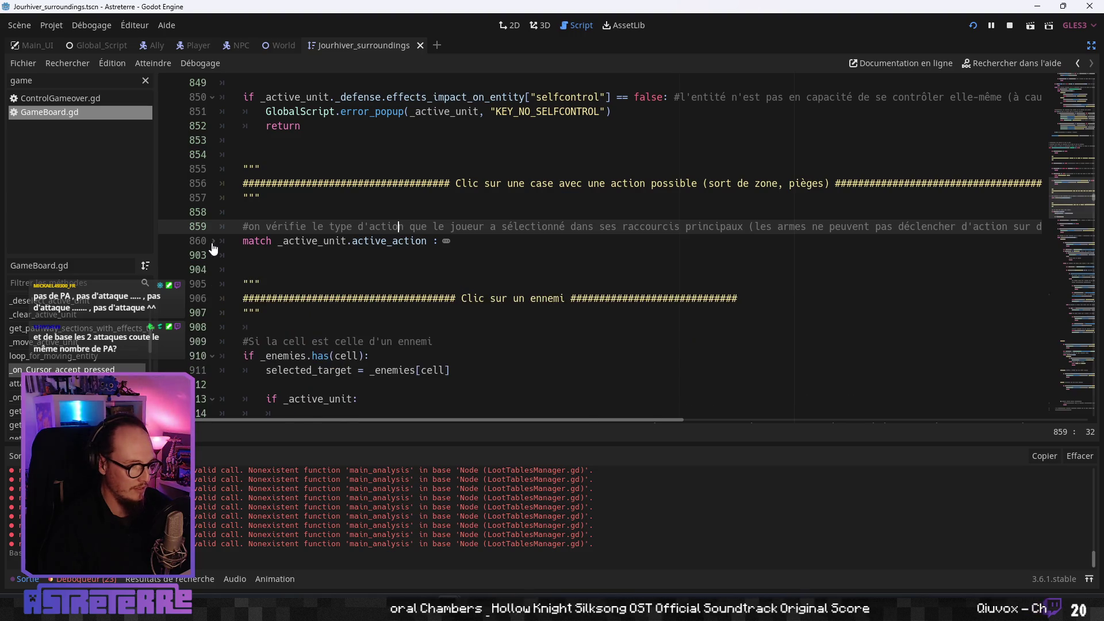
{"action": "left_click", "coordinate": [347, 311]}
{"action": "scroll", "coordinate": [346, 308], "scroll_direction": "down", "scroll_amount": 3}
{"action": "left_click", "coordinate": [345, 284]}
{"action": "left_click", "coordinate": [416, 326]}
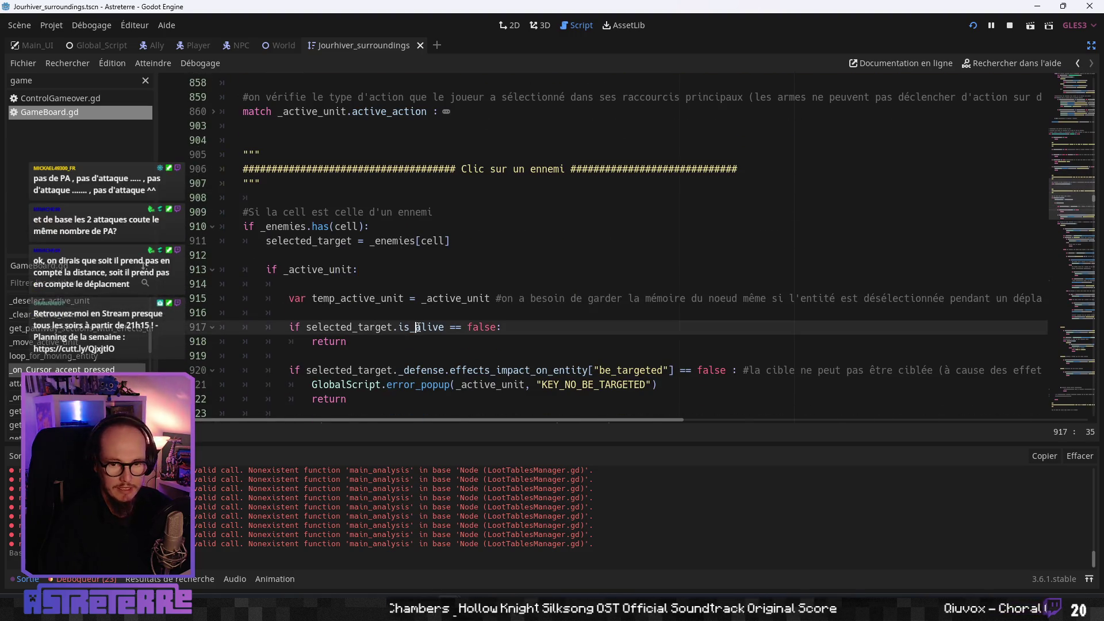
{"action": "left_click", "coordinate": [423, 284]}
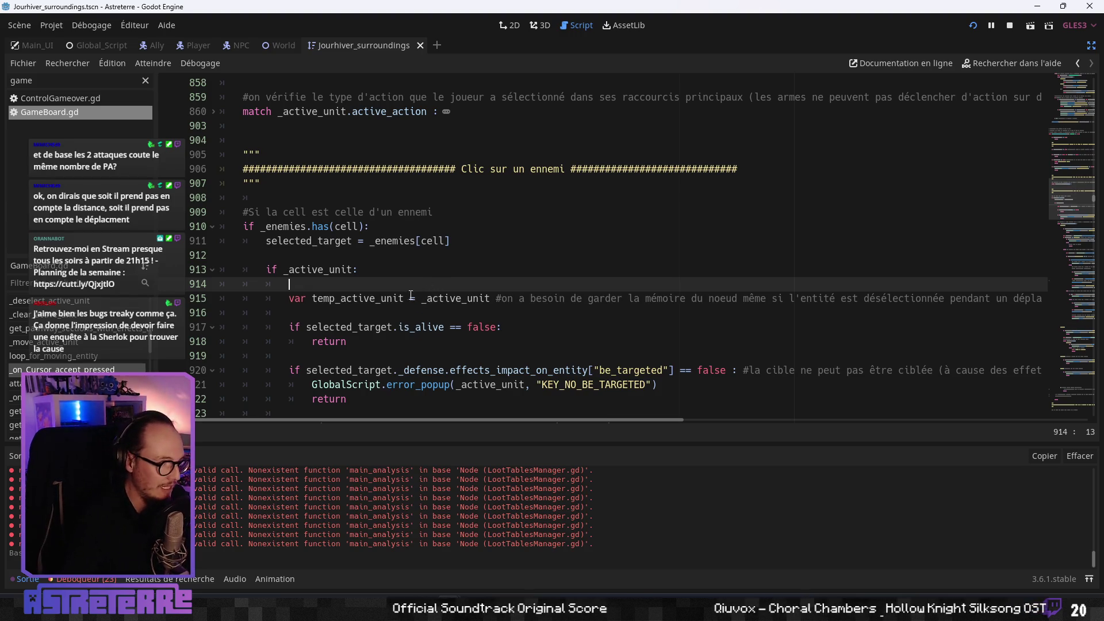
{"action": "left_click", "coordinate": [322, 242]}
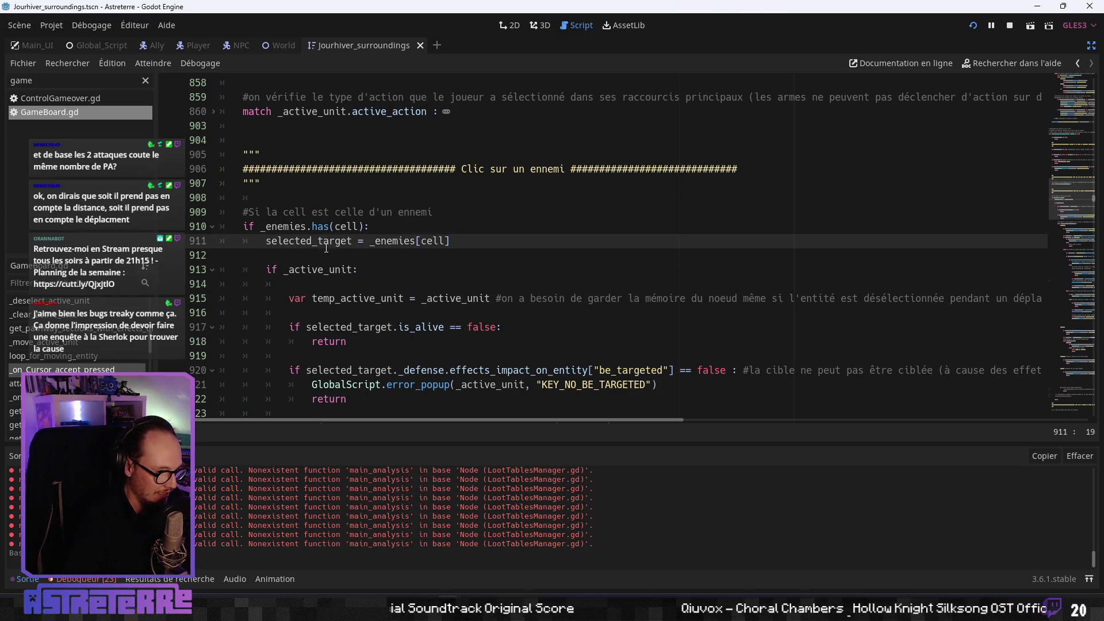
{"action": "left_click", "coordinate": [326, 284]}
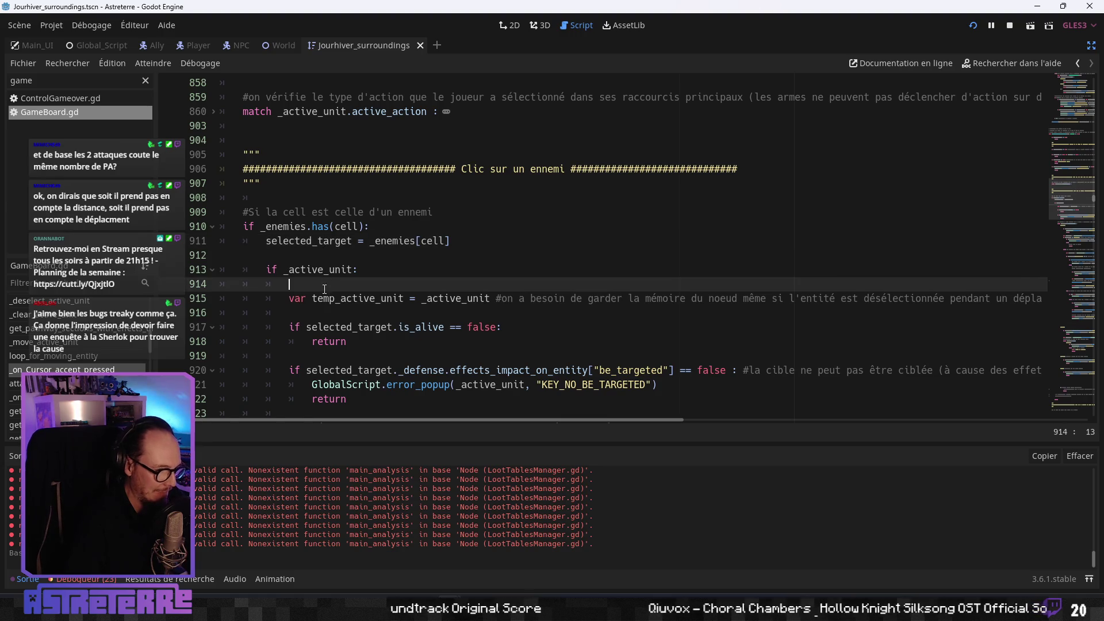
{"action": "scroll", "coordinate": [325, 296], "scroll_direction": "down", "scroll_amount": 2}
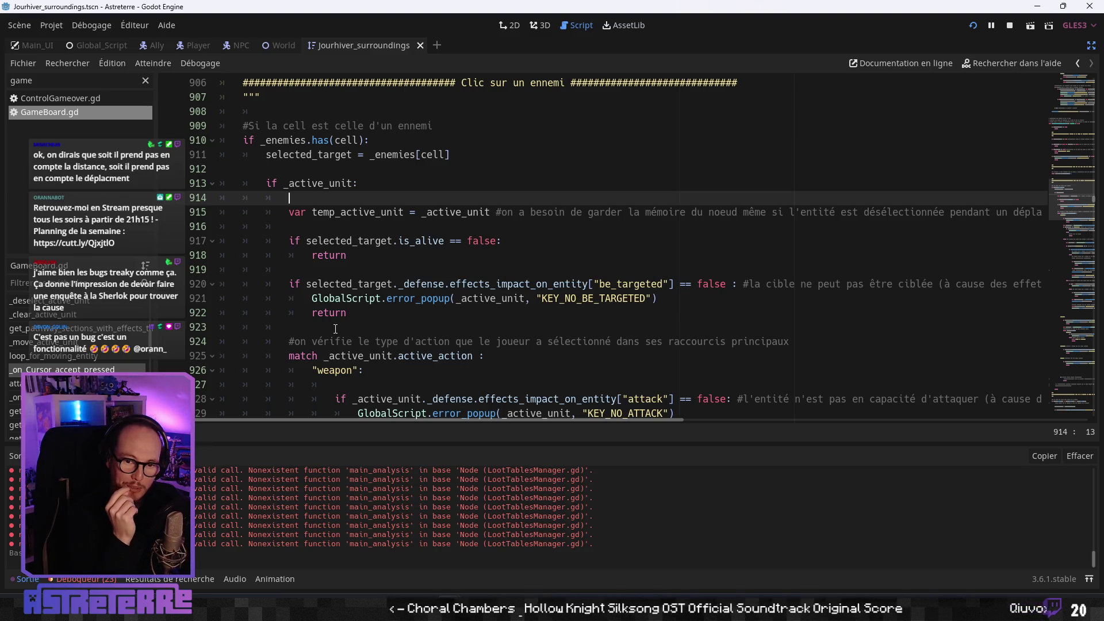
{"action": "left_click", "coordinate": [335, 328]}
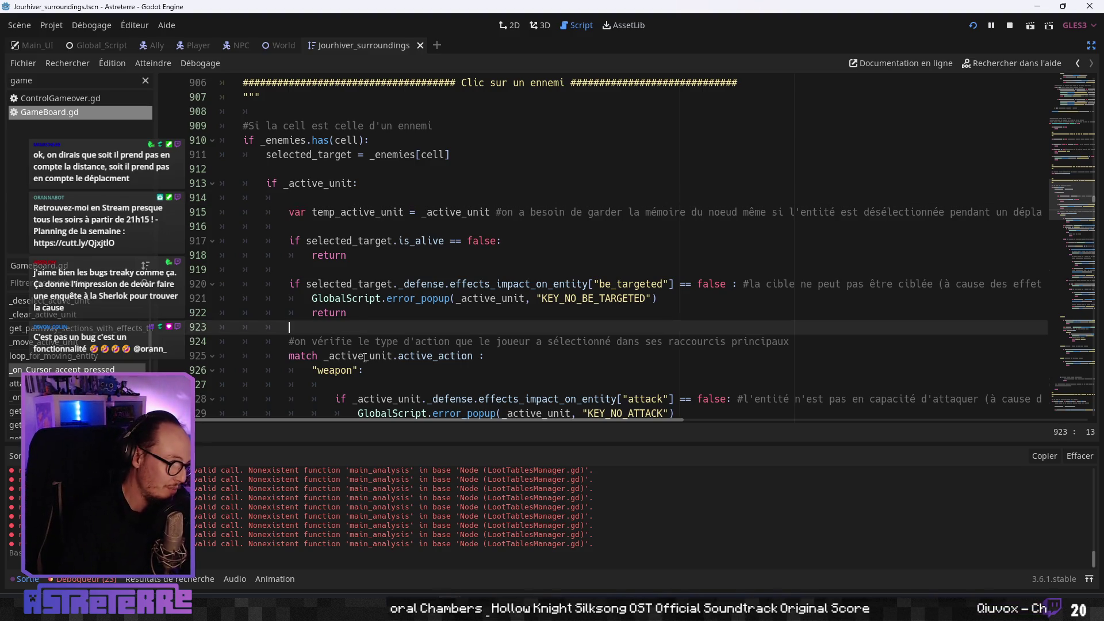
{"action": "scroll", "coordinate": [364, 357], "scroll_direction": "down", "scroll_amount": 4}
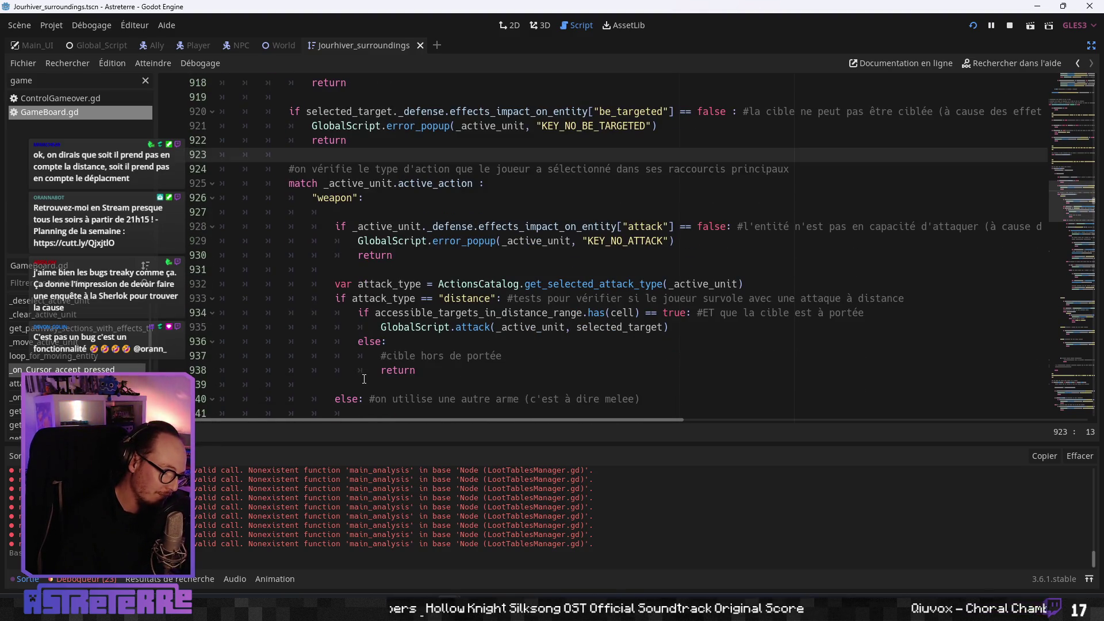
{"action": "double_click", "coordinate": [472, 311]}
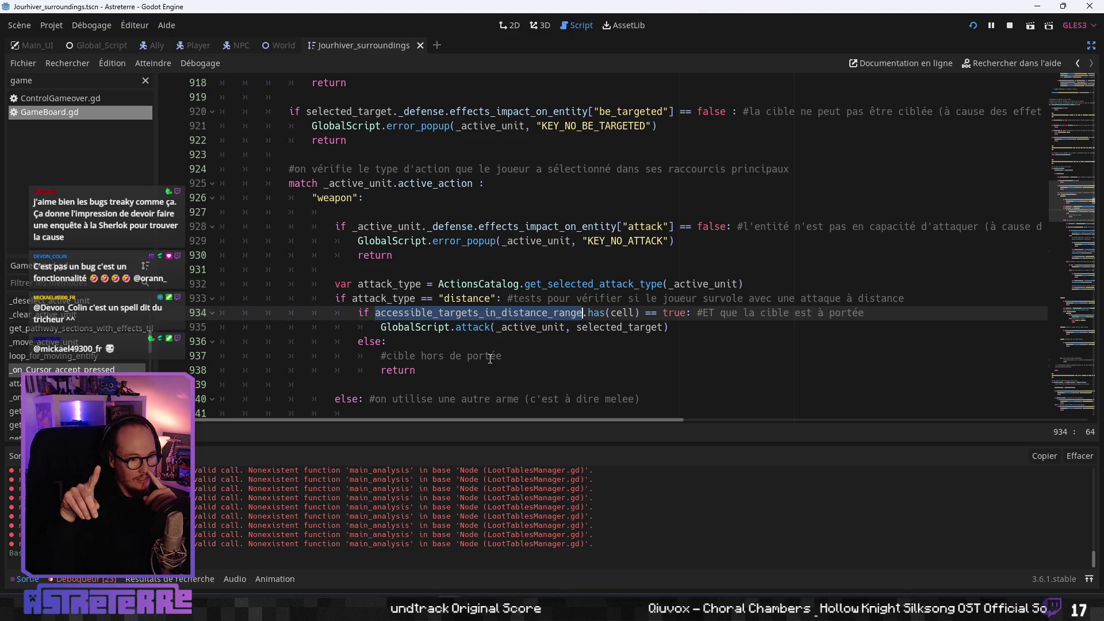
- Scroll down to the lance range check at line 966 and select accessible_targets_in_distance_range
{"action": "left_click", "coordinate": [446, 344]}
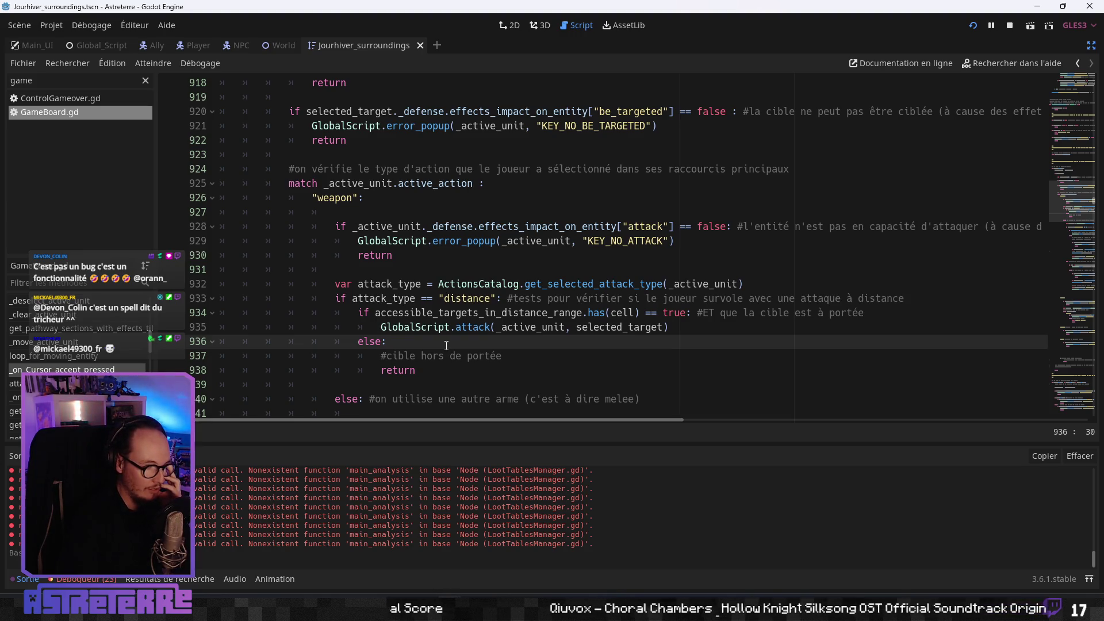
{"action": "left_click", "coordinate": [455, 327]}
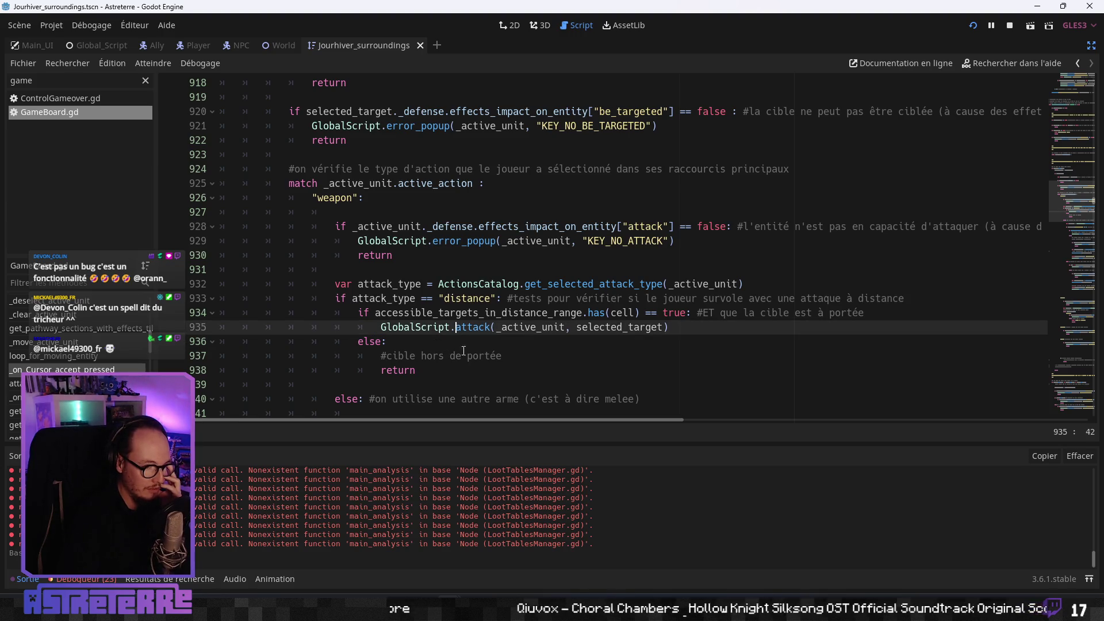
{"action": "scroll", "coordinate": [468, 393], "scroll_direction": "down", "scroll_amount": 2}
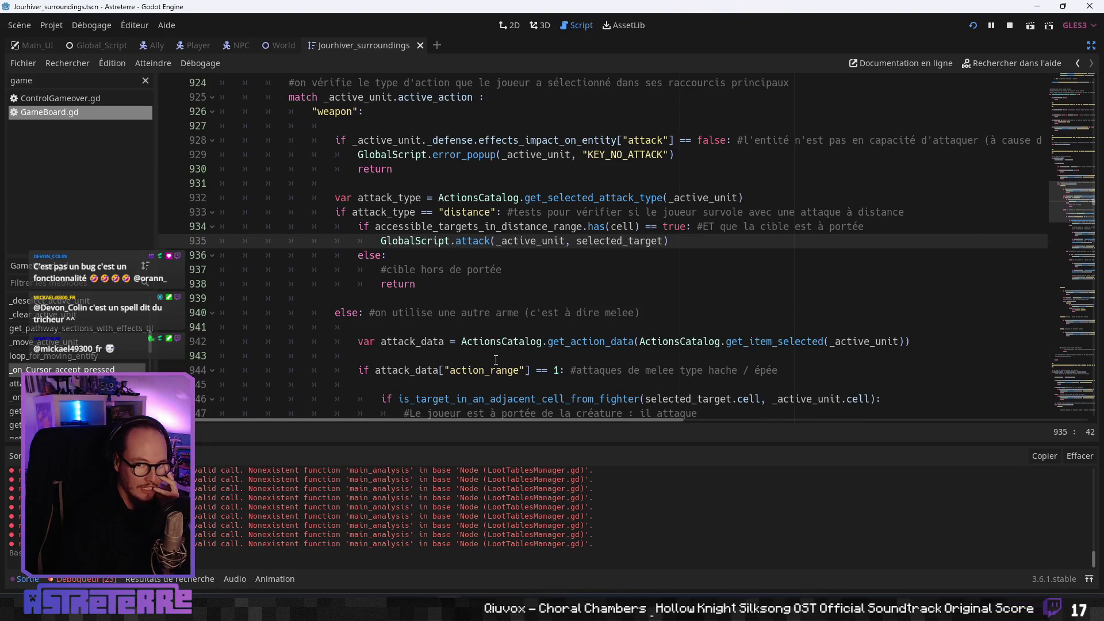
{"action": "scroll", "coordinate": [493, 368], "scroll_direction": "down", "scroll_amount": 2}
{"action": "left_click", "coordinate": [462, 342]}
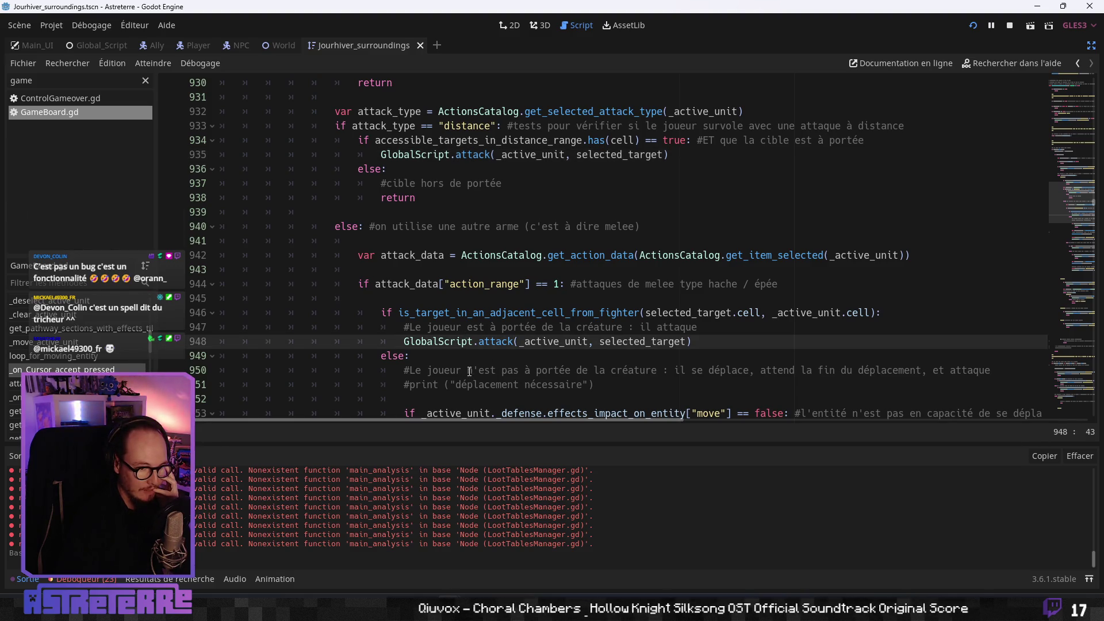
{"action": "scroll", "coordinate": [468, 374], "scroll_direction": "down", "scroll_amount": 1}
{"action": "scroll", "coordinate": [470, 370], "scroll_direction": "down", "scroll_amount": 6}
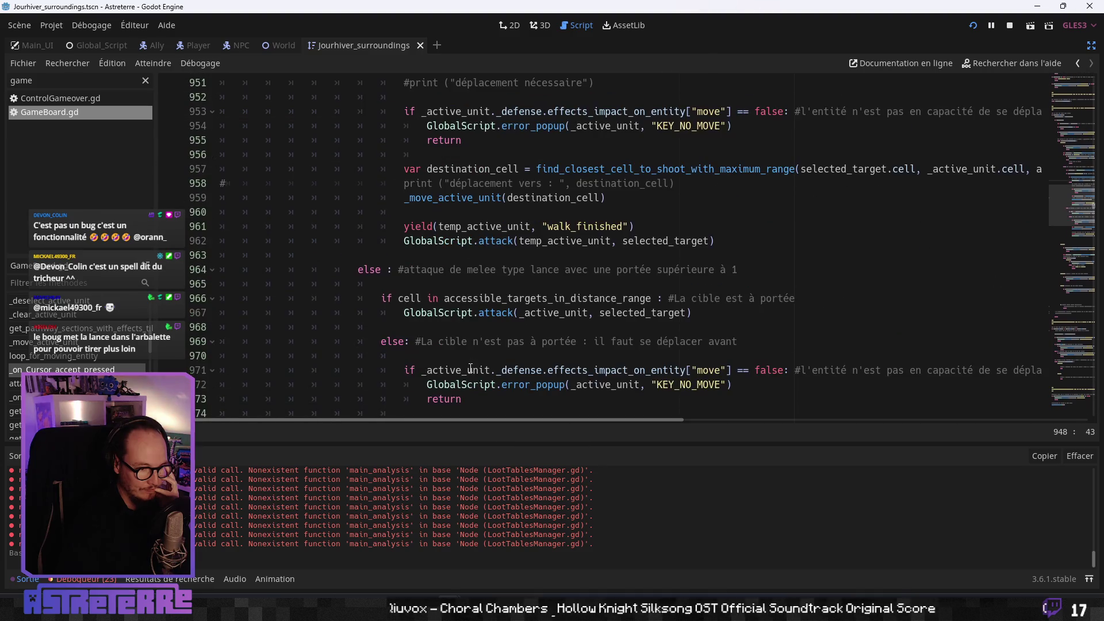
{"action": "left_click", "coordinate": [454, 313]}
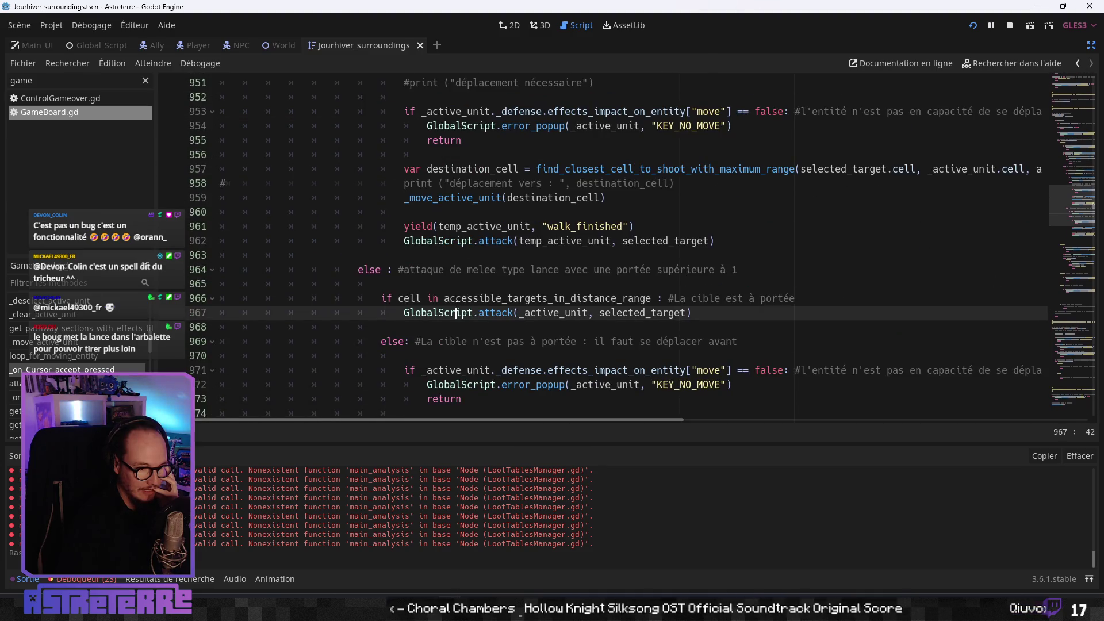
{"action": "left_click_drag", "start_coordinate": [444, 297], "coordinate": [652, 298]}
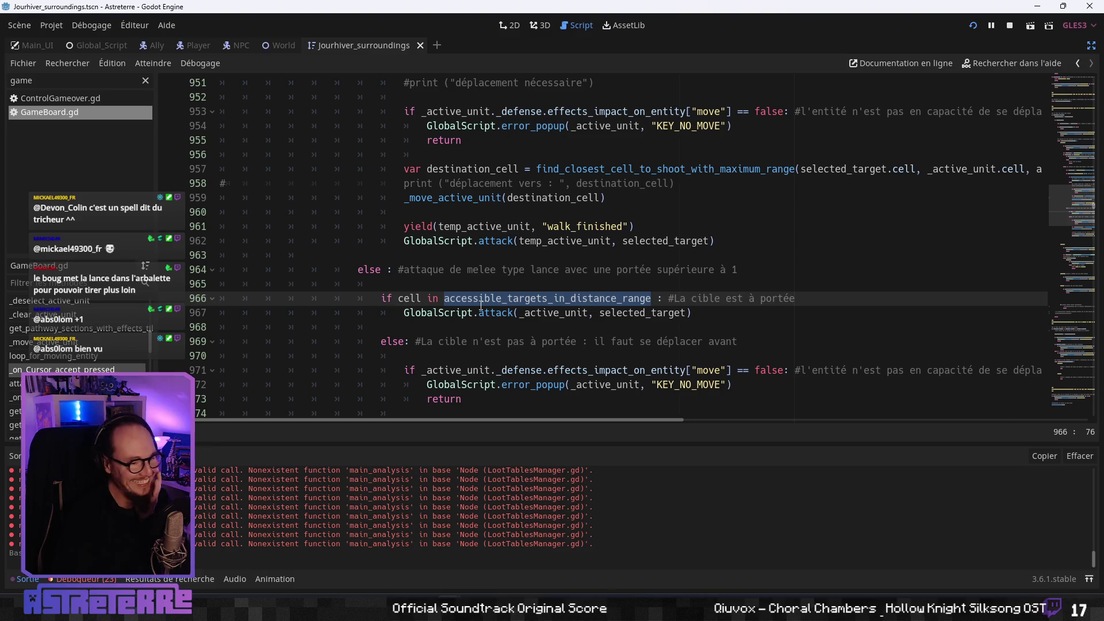
{"action": "right_click", "coordinate": [480, 305]}
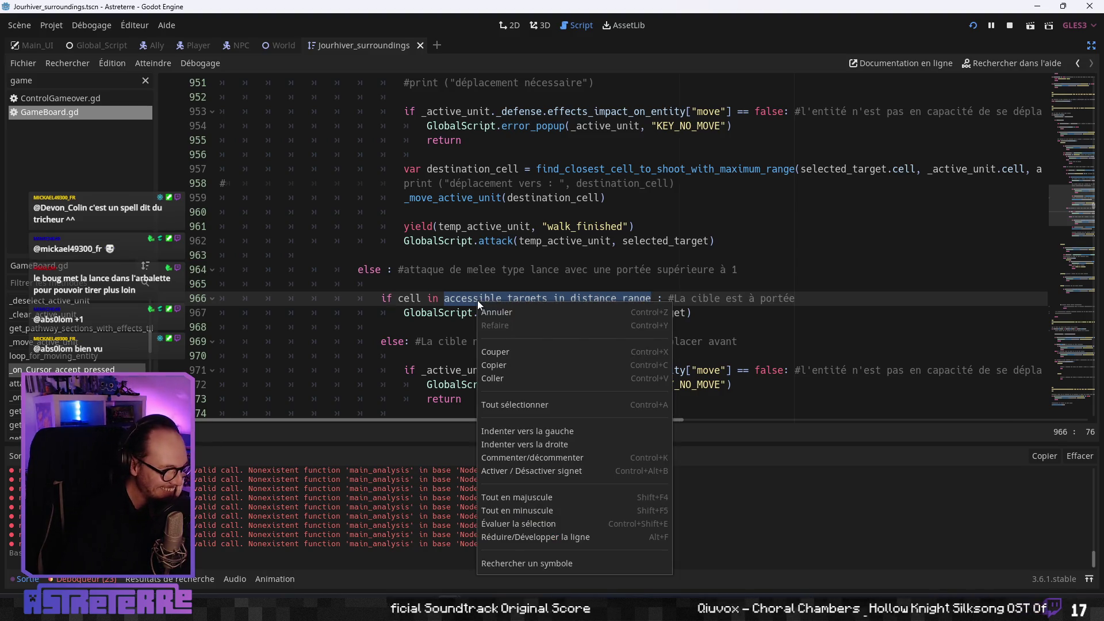
{"action": "left_click", "coordinate": [483, 368]}
{"action": "left_click", "coordinate": [437, 320]}
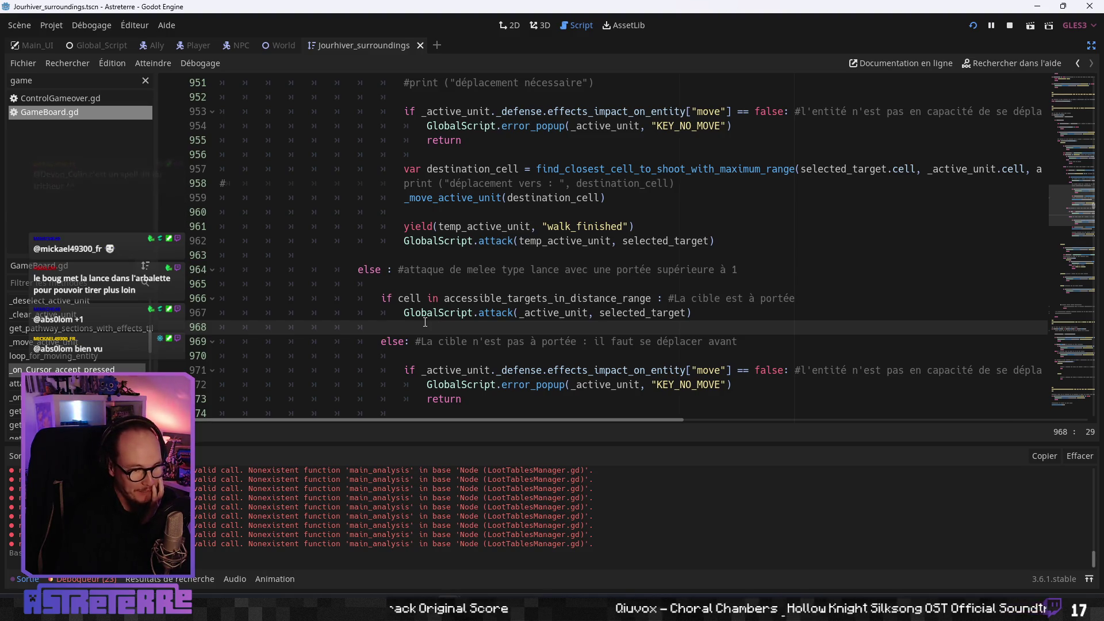
{"action": "scroll", "coordinate": [426, 318], "scroll_direction": "up", "scroll_amount": 2}
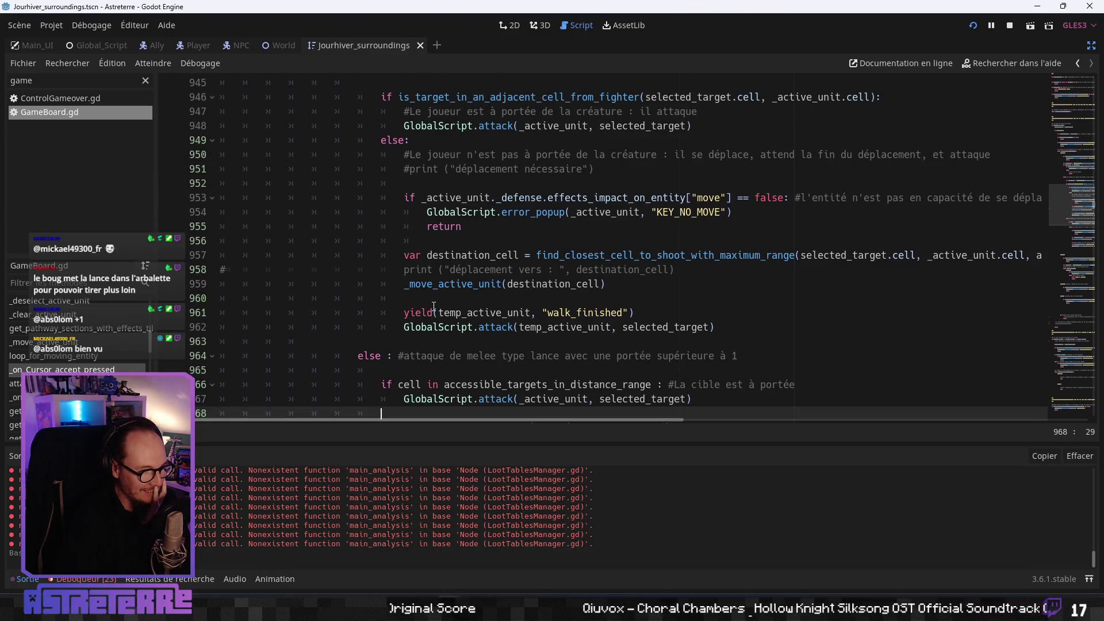
{"action": "scroll", "coordinate": [433, 307], "scroll_direction": "up", "scroll_amount": 2}
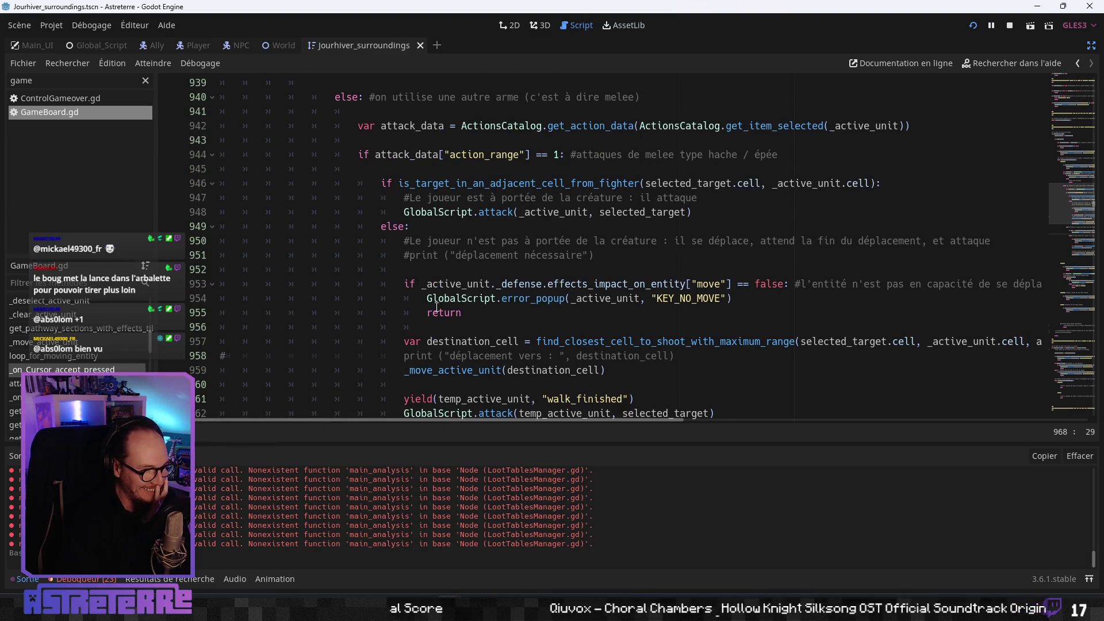
{"action": "scroll", "coordinate": [435, 304], "scroll_direction": "up", "scroll_amount": 2}
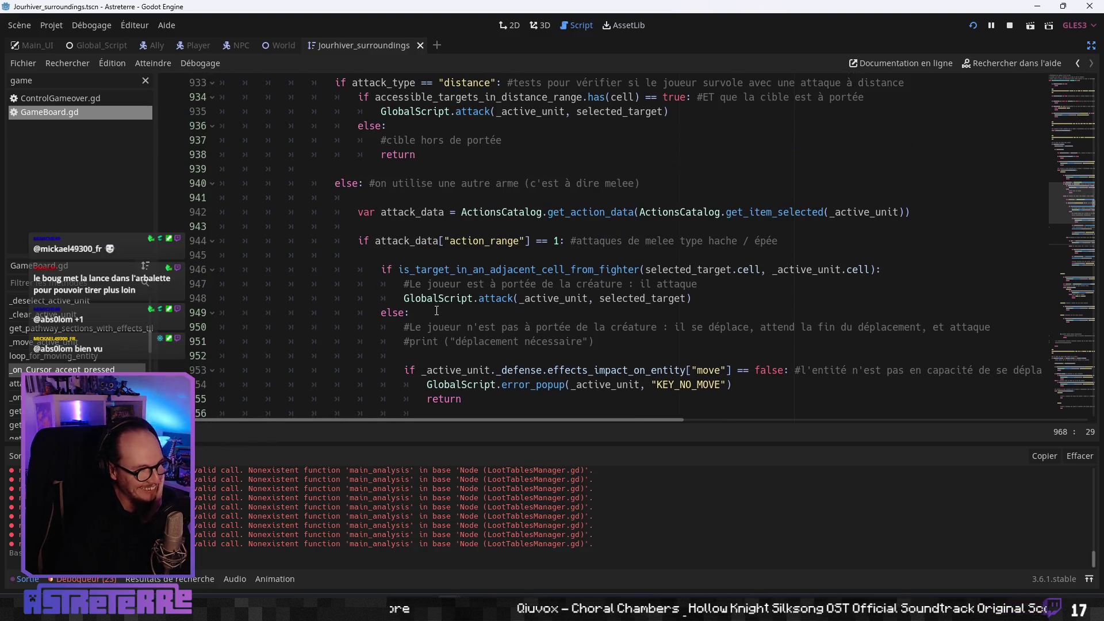
{"action": "scroll", "coordinate": [437, 310], "scroll_direction": "up", "scroll_amount": 2}
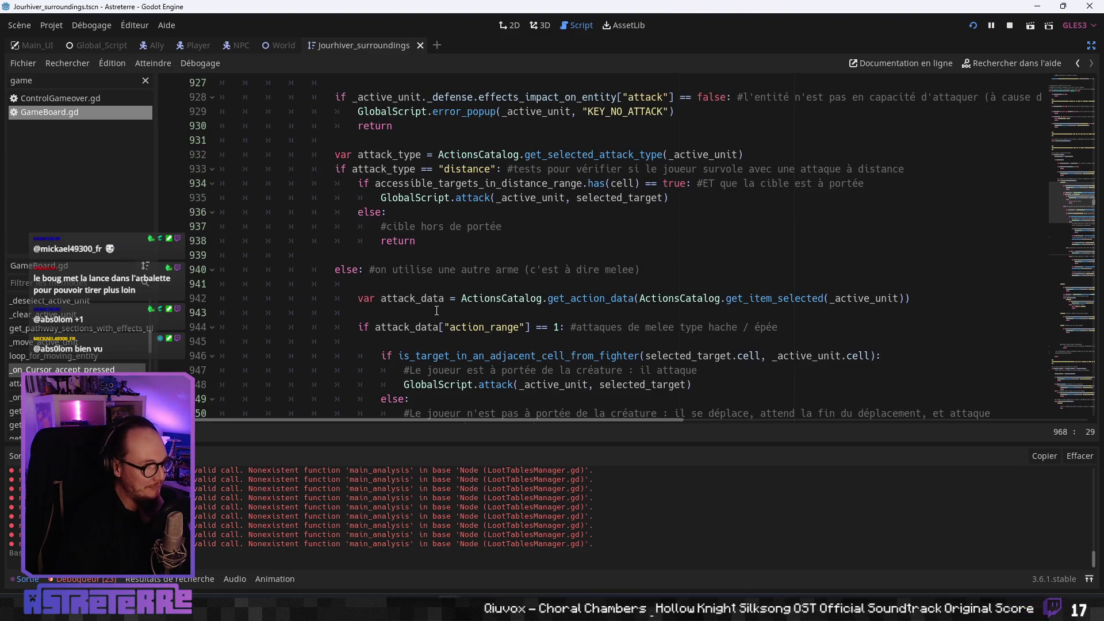
{"action": "scroll", "coordinate": [436, 310], "scroll_direction": "up", "scroll_amount": 2}
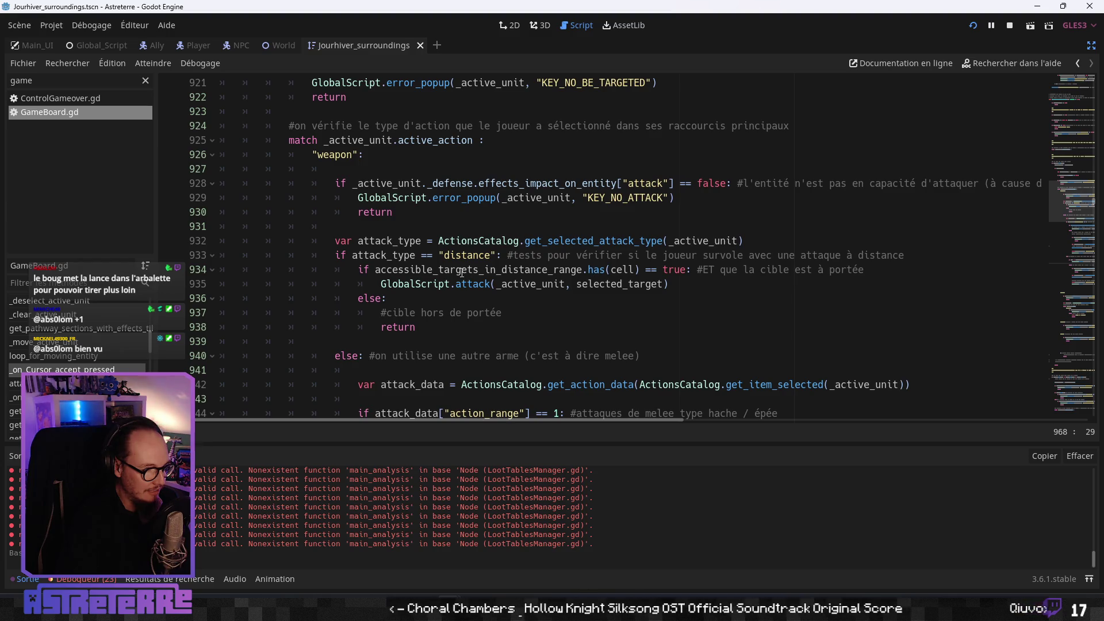
{"action": "scroll", "coordinate": [461, 272], "scroll_direction": "up", "scroll_amount": 1}
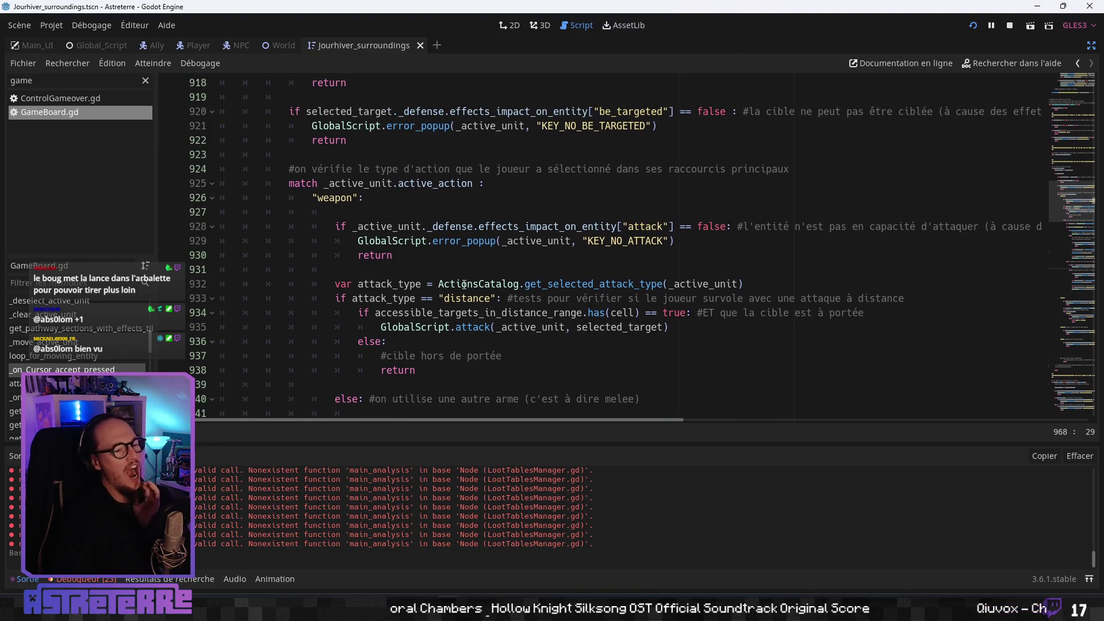
{"action": "scroll", "coordinate": [459, 287], "scroll_direction": "down", "scroll_amount": 5}
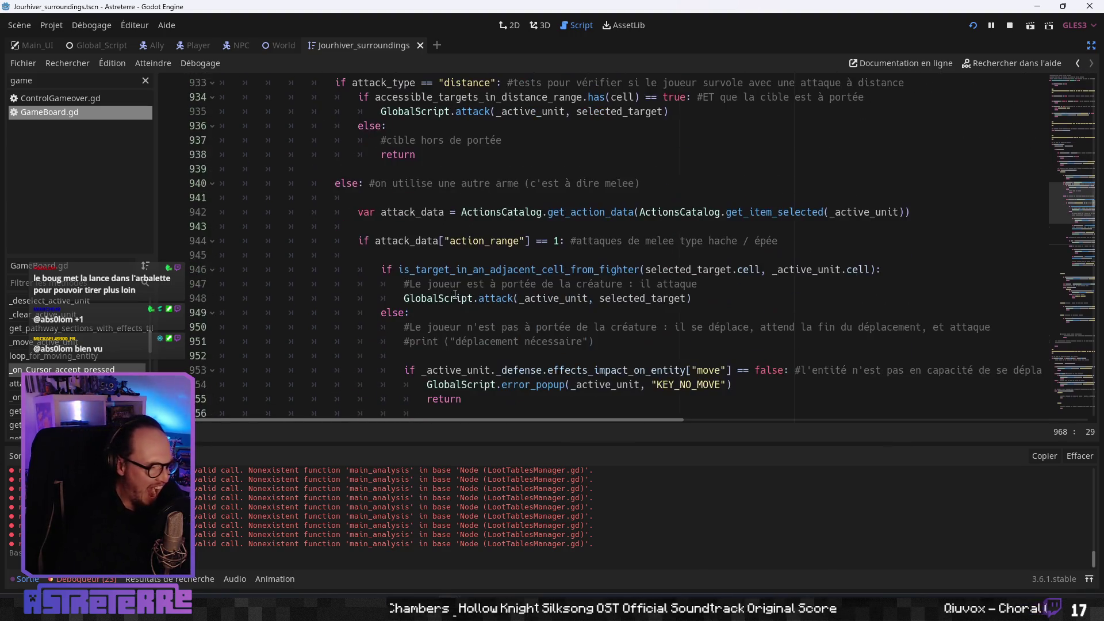
{"action": "scroll", "coordinate": [455, 293], "scroll_direction": "down", "scroll_amount": 7}
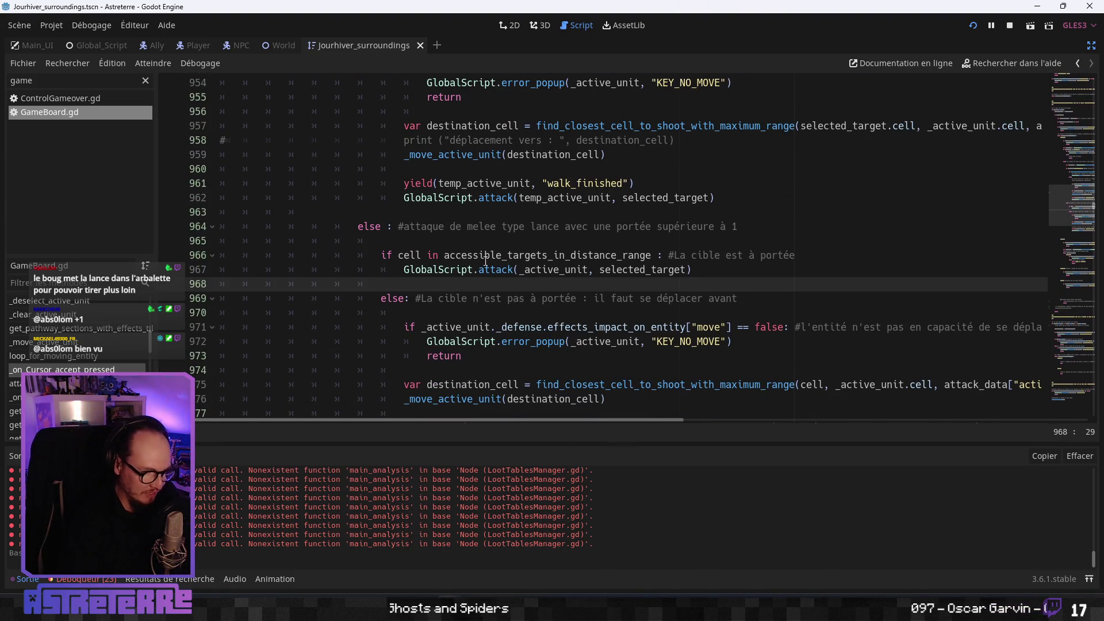
{"action": "left_click", "coordinate": [485, 256]}
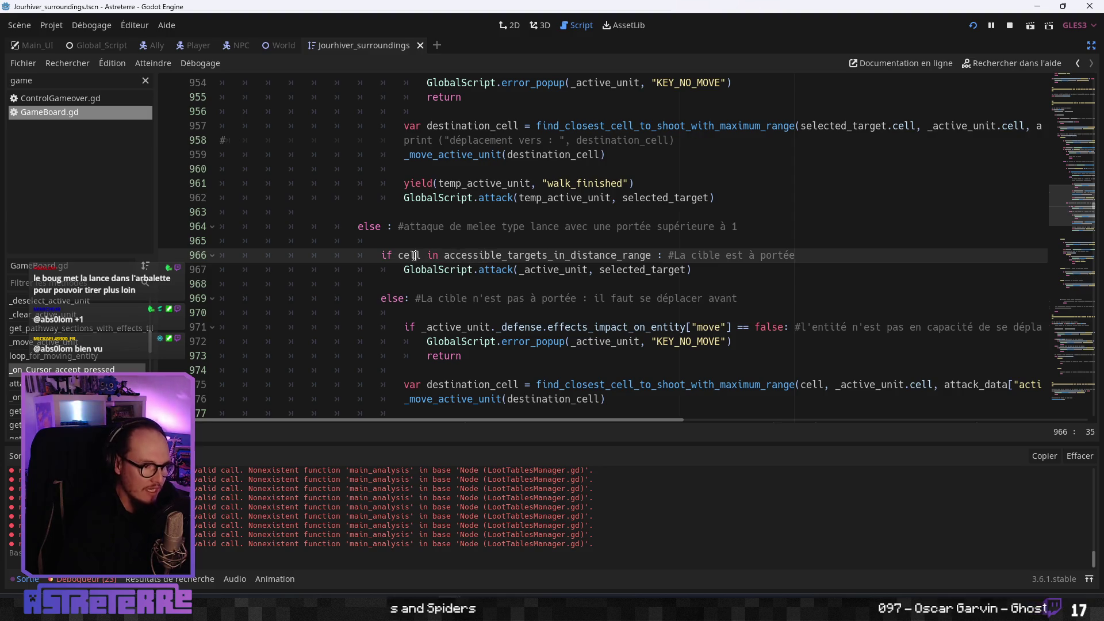
{"action": "double_click", "coordinate": [485, 255]}
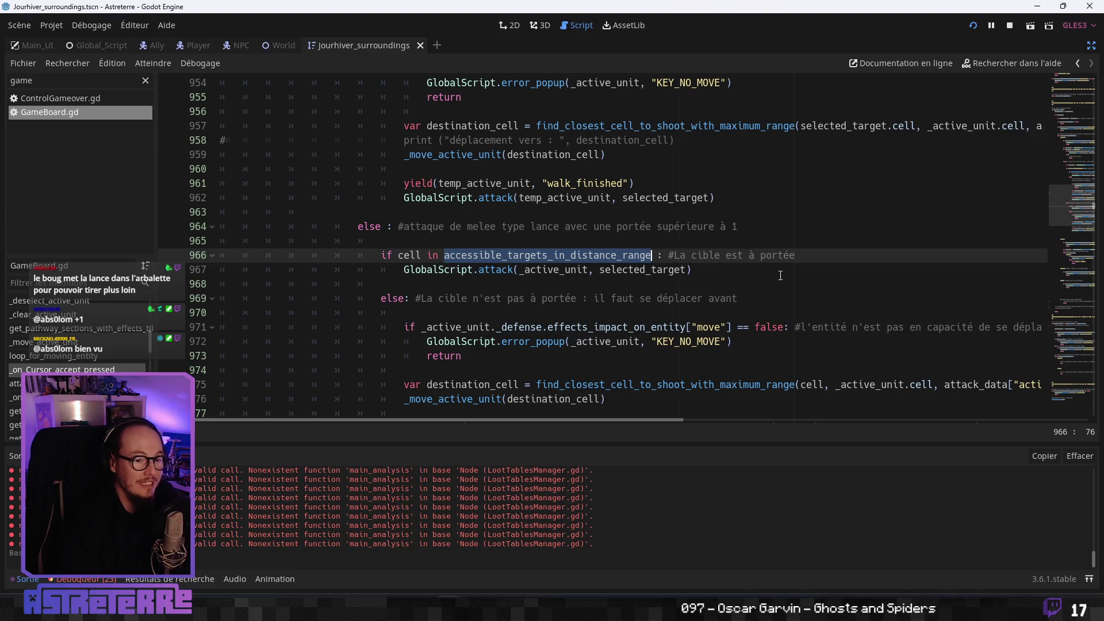
{"action": "left_click", "coordinate": [498, 270]}
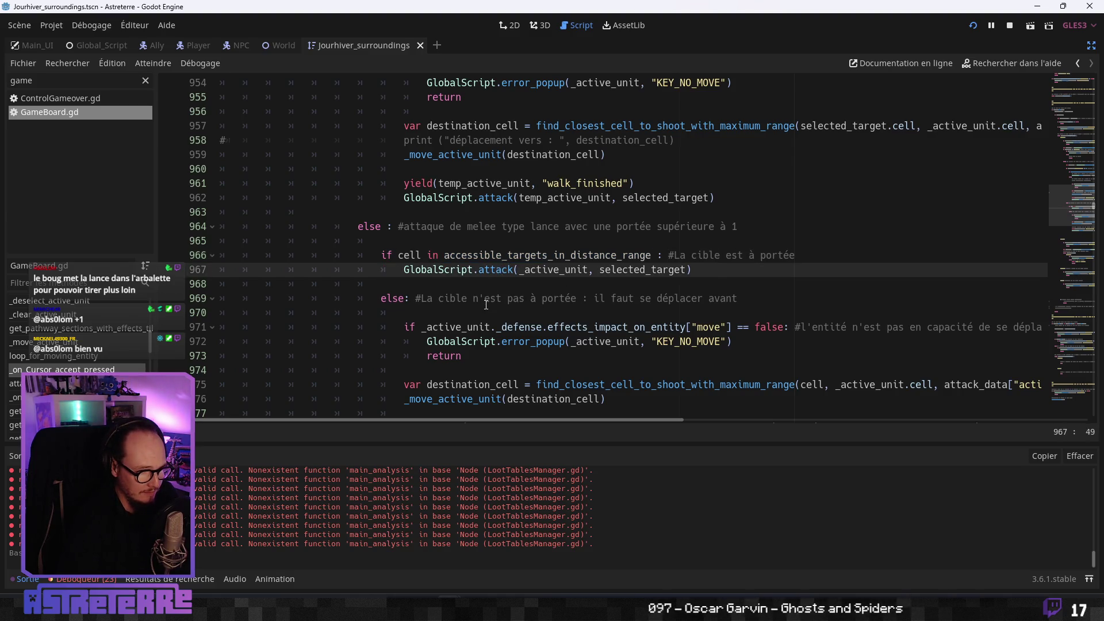
{"action": "scroll", "coordinate": [486, 305], "scroll_direction": "down", "scroll_amount": 1}
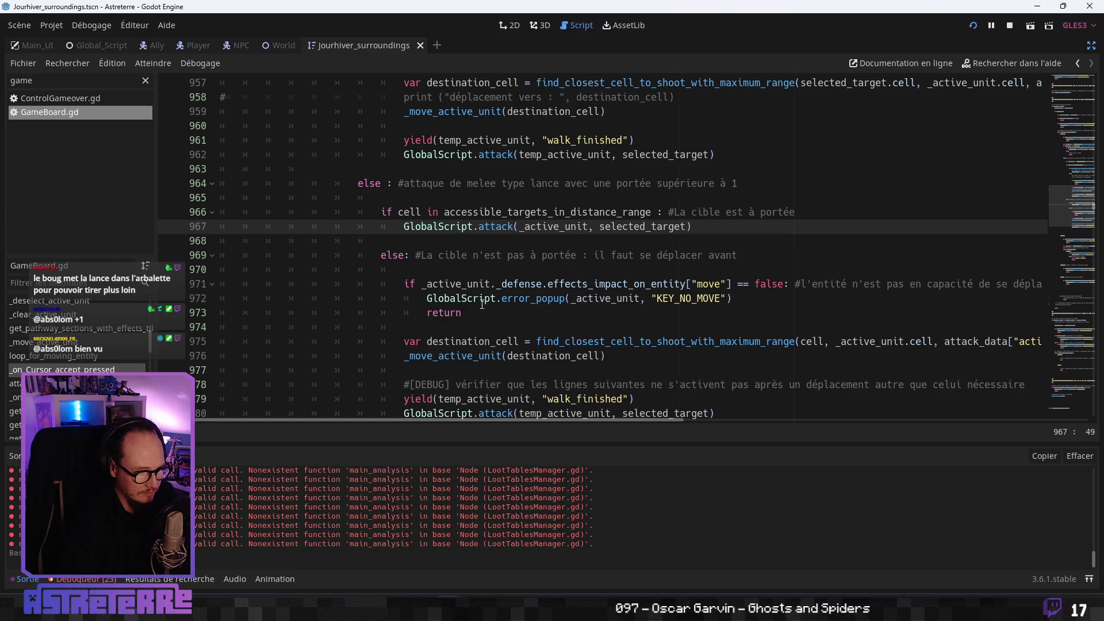
{"action": "scroll", "coordinate": [479, 303], "scroll_direction": "down", "scroll_amount": 1}
{"action": "scroll", "coordinate": [479, 303], "scroll_direction": "up", "scroll_amount": 1}
{"action": "double_click", "coordinate": [492, 212]}
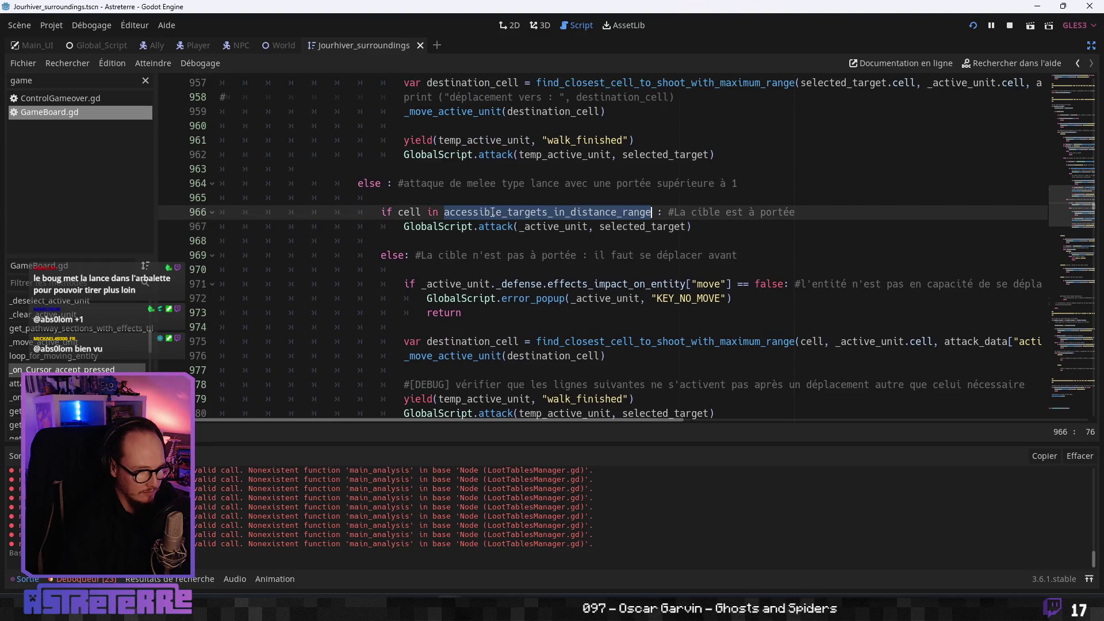
{"action": "scroll", "coordinate": [460, 262], "scroll_direction": "up", "scroll_amount": 4}
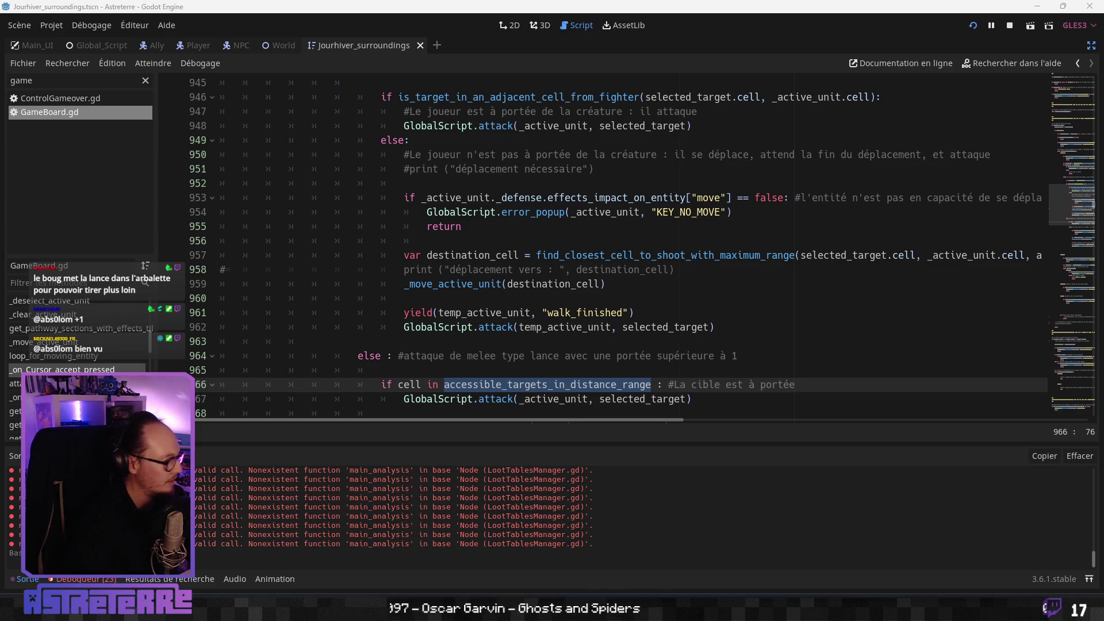
- Review the melee else branch around lines 949–959 and the line 944 comment
{"action": "left_click", "coordinate": [595, 283]}
{"action": "scroll", "coordinate": [500, 271], "scroll_direction": "up", "scroll_amount": 1}
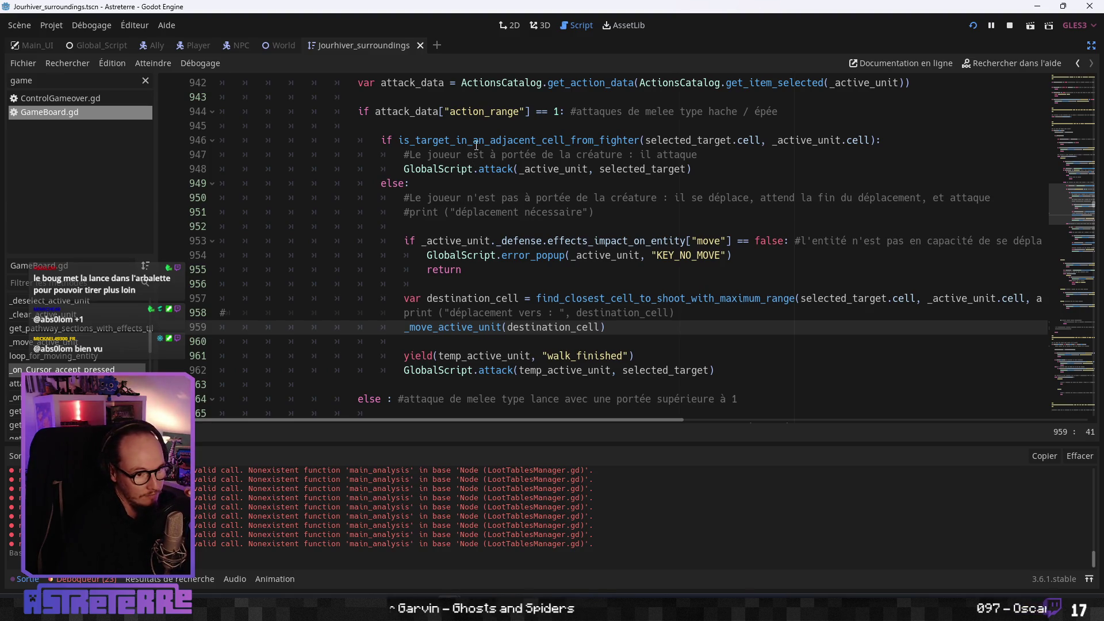
{"action": "left_click", "coordinate": [441, 183]}
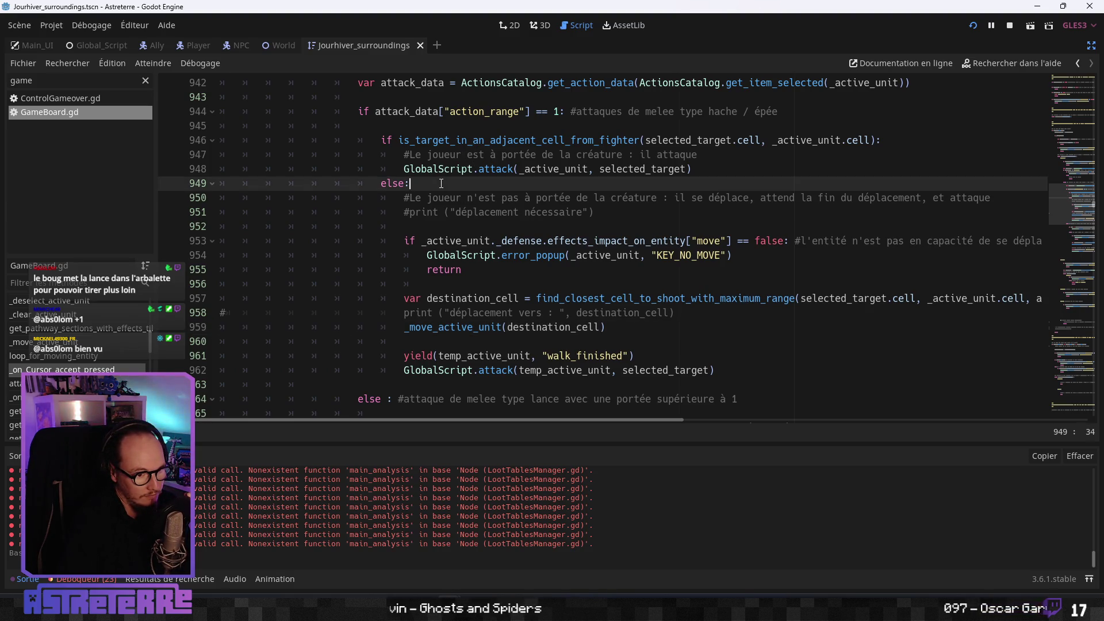
{"action": "left_click", "coordinate": [453, 208]}
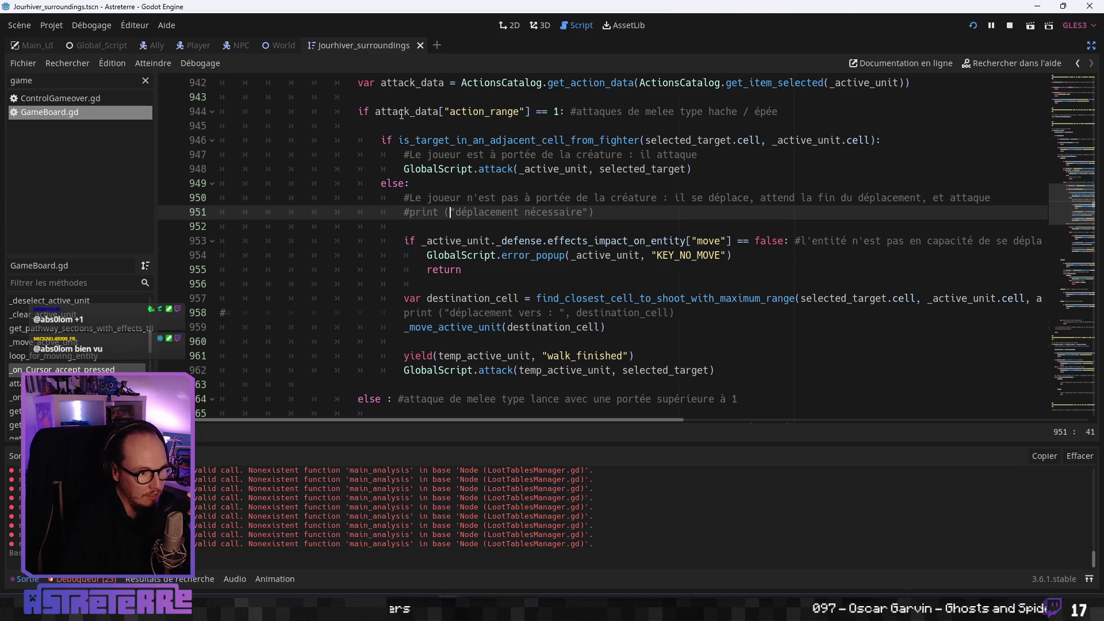
{"action": "left_click", "coordinate": [627, 113]}
- Collapse the axe and sword block at line 944, leaving the lance branch directly below
{"action": "left_click", "coordinate": [211, 113]}
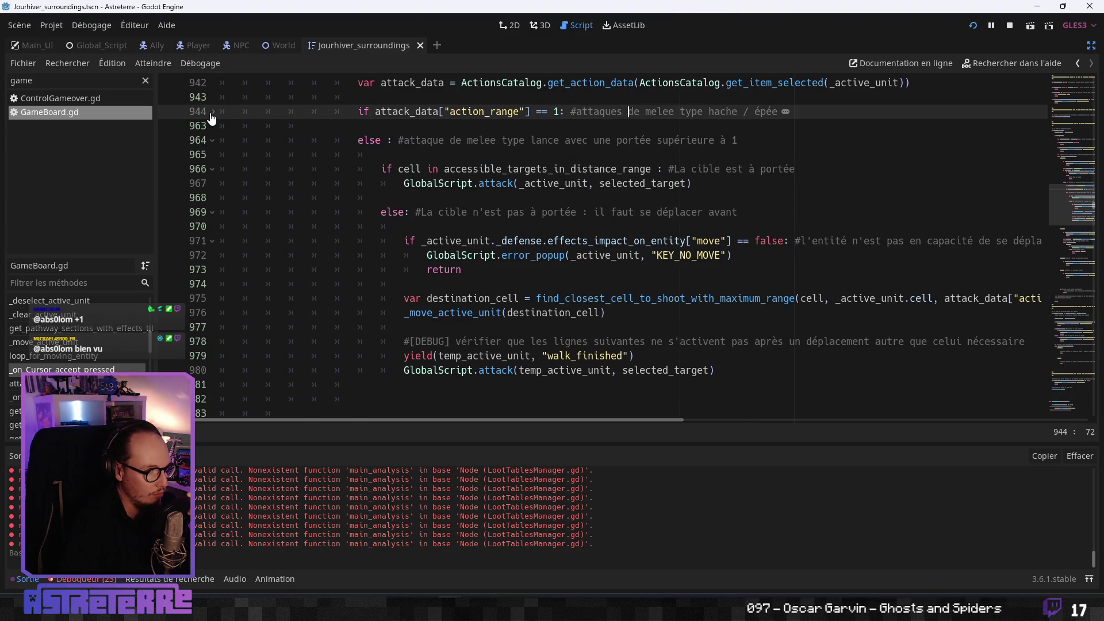
{"action": "left_click", "coordinate": [212, 112]}
{"action": "left_click", "coordinate": [212, 112]}
{"action": "left_click", "coordinate": [502, 140]}
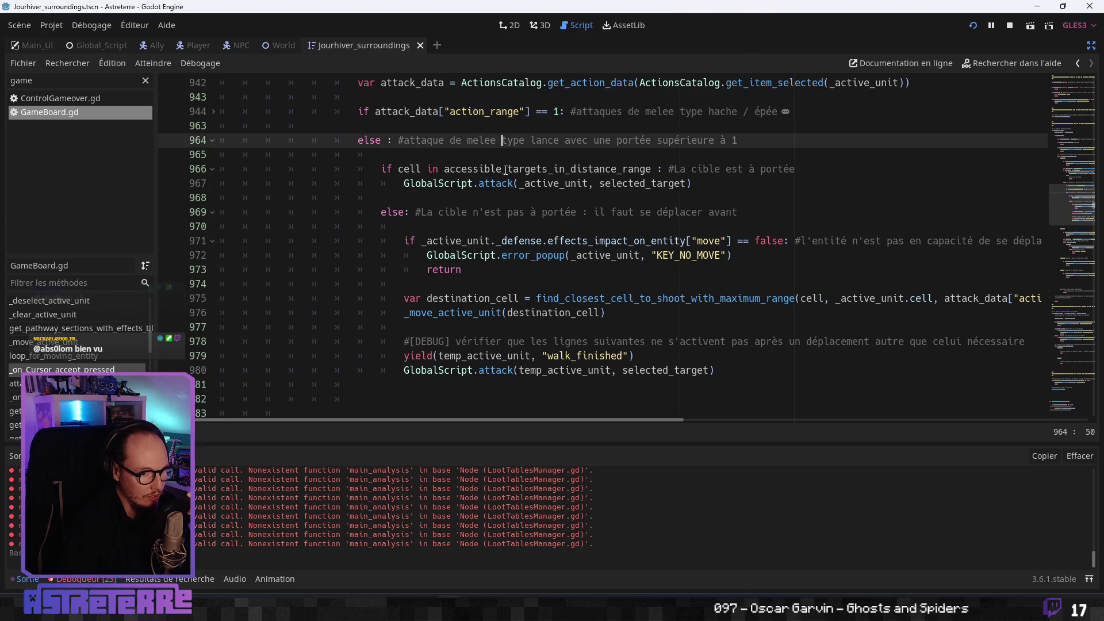
{"action": "left_click", "coordinate": [504, 169]}
{"action": "scroll", "coordinate": [466, 212], "scroll_direction": "up", "scroll_amount": 4}
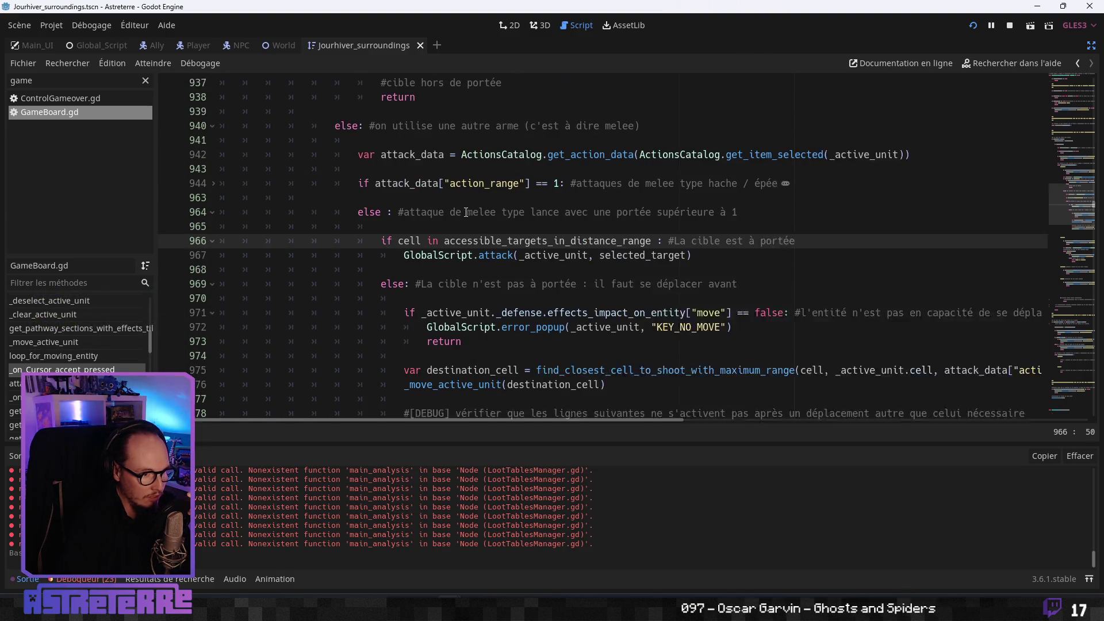
{"action": "left_click", "coordinate": [400, 246]}
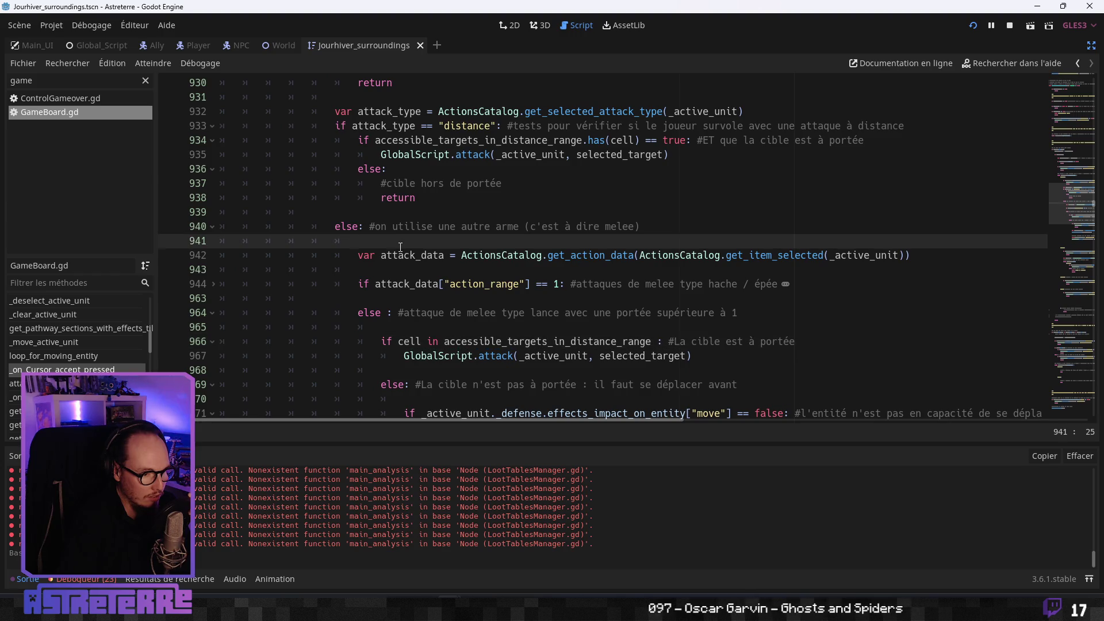
- Scroll up through the melee and spear attack code, then run the game with F5
{"action": "left_click", "coordinate": [417, 255]}
{"action": "left_click", "coordinate": [420, 226]}
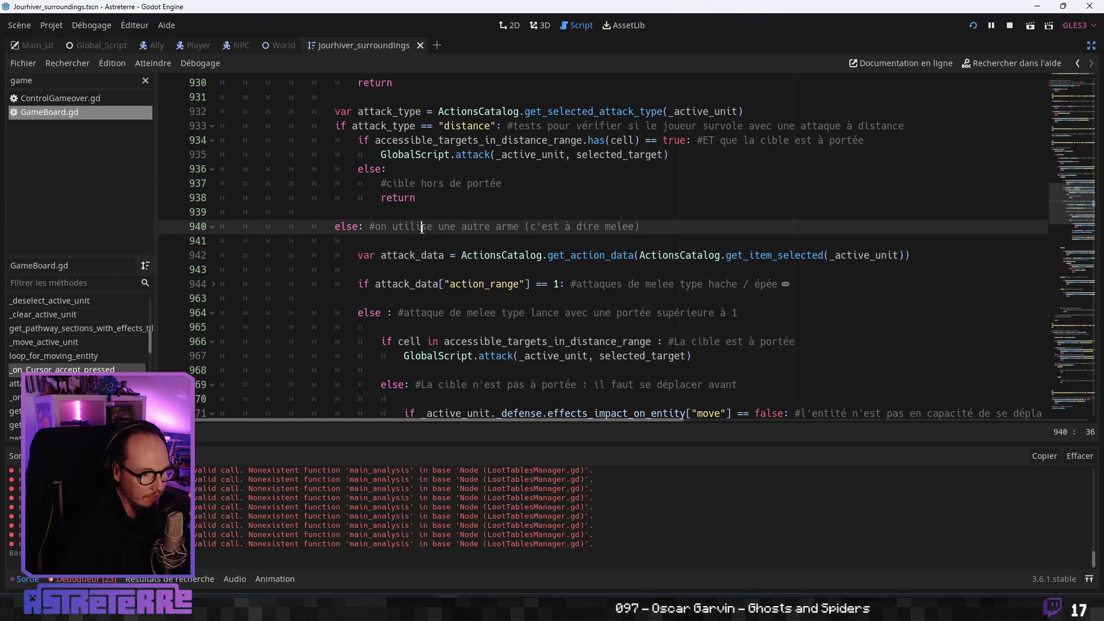
{"action": "scroll", "coordinate": [421, 253], "scroll_direction": "up", "scroll_amount": 2}
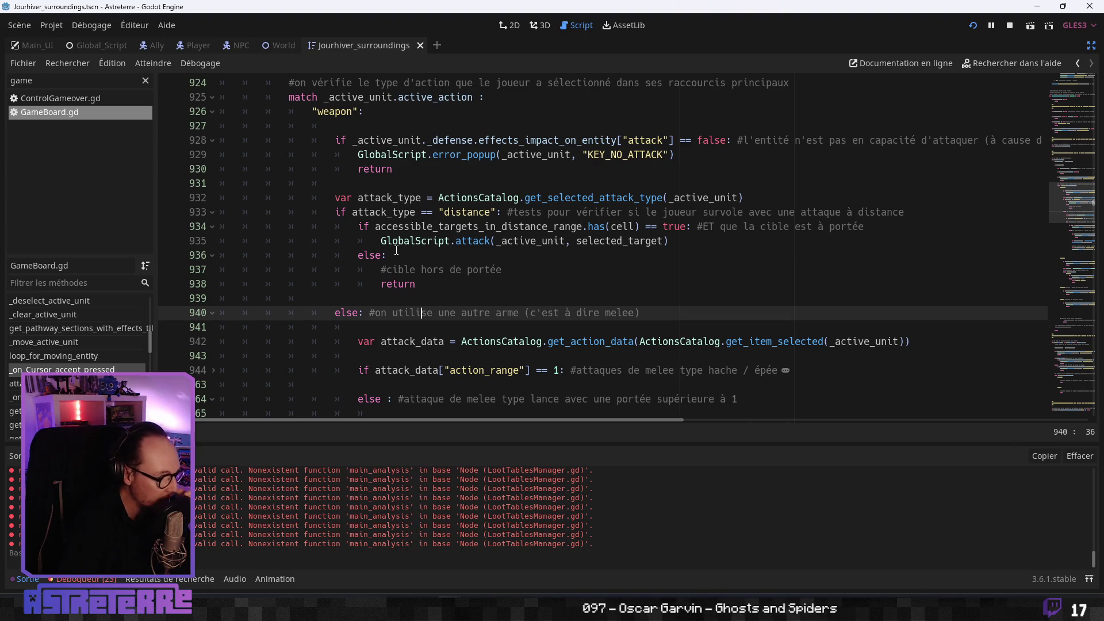
{"action": "scroll", "coordinate": [396, 251], "scroll_direction": "up", "scroll_amount": 2}
{"action": "scroll", "coordinate": [395, 250], "scroll_direction": "up", "scroll_amount": 2}
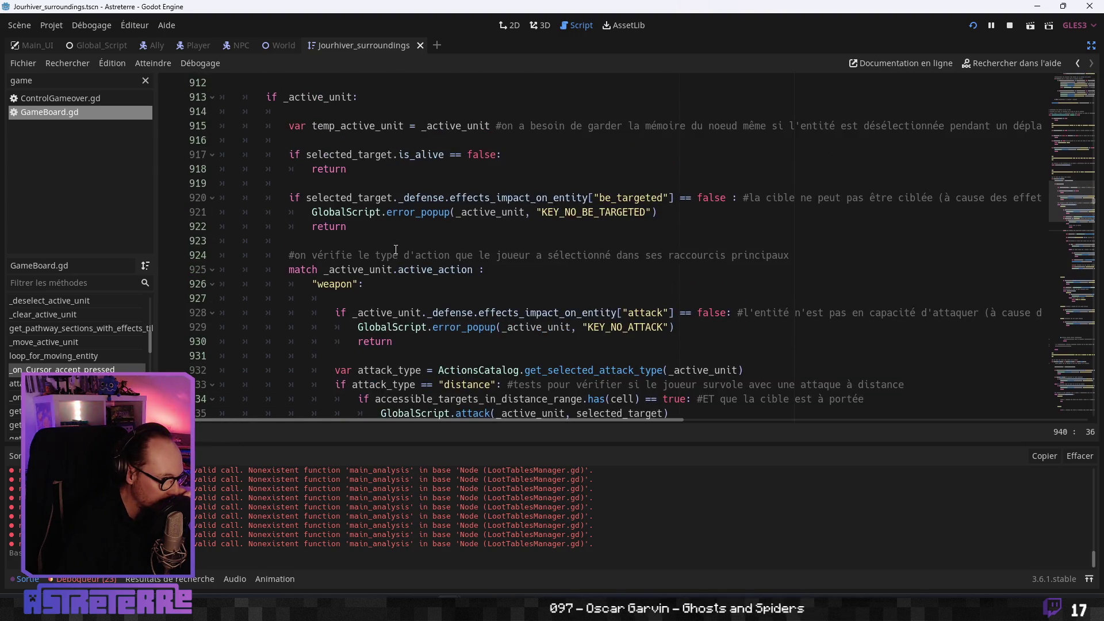
{"action": "scroll", "coordinate": [396, 250], "scroll_direction": "up", "scroll_amount": 8}
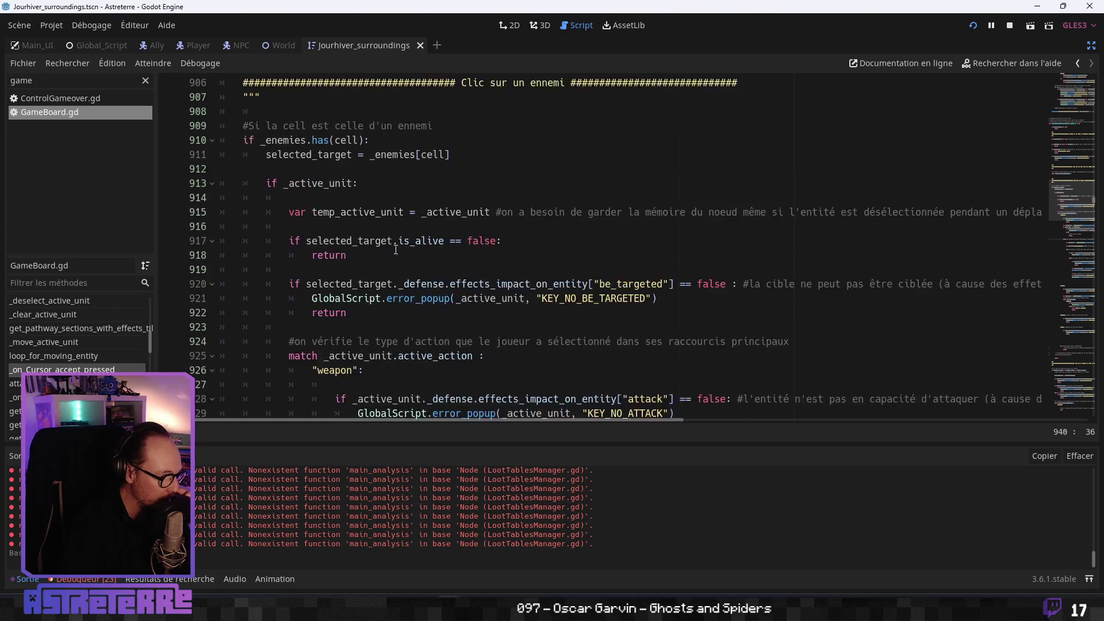
{"action": "scroll", "coordinate": [375, 270], "scroll_direction": "up", "scroll_amount": 1}
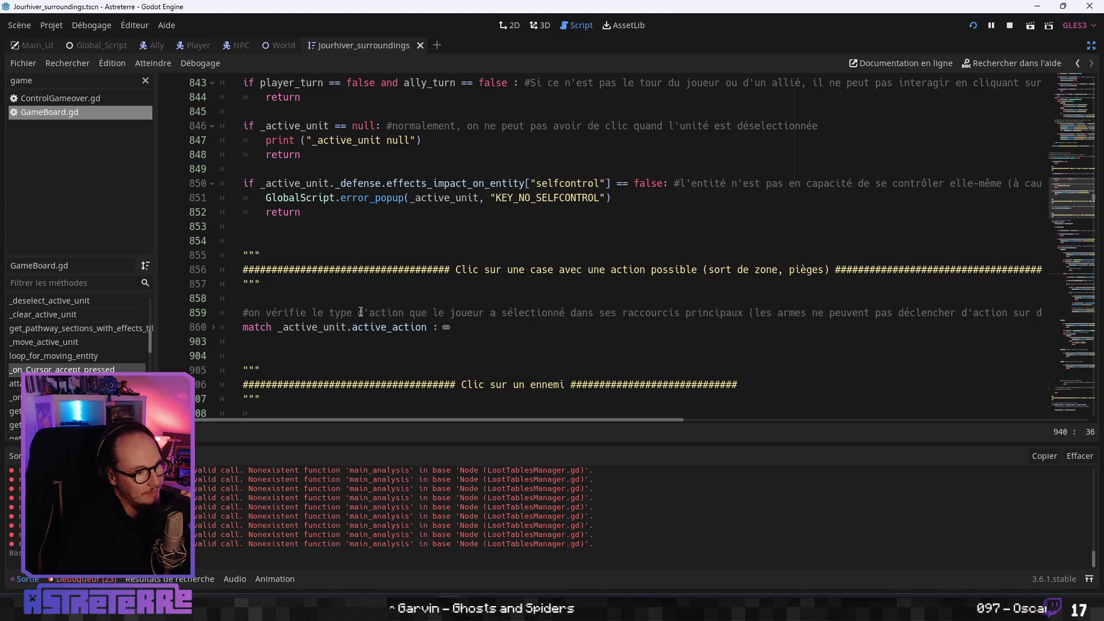
{"action": "scroll", "coordinate": [361, 312], "scroll_direction": "up", "scroll_amount": 3}
{"action": "scroll", "coordinate": [361, 311], "scroll_direction": "up", "scroll_amount": 3}
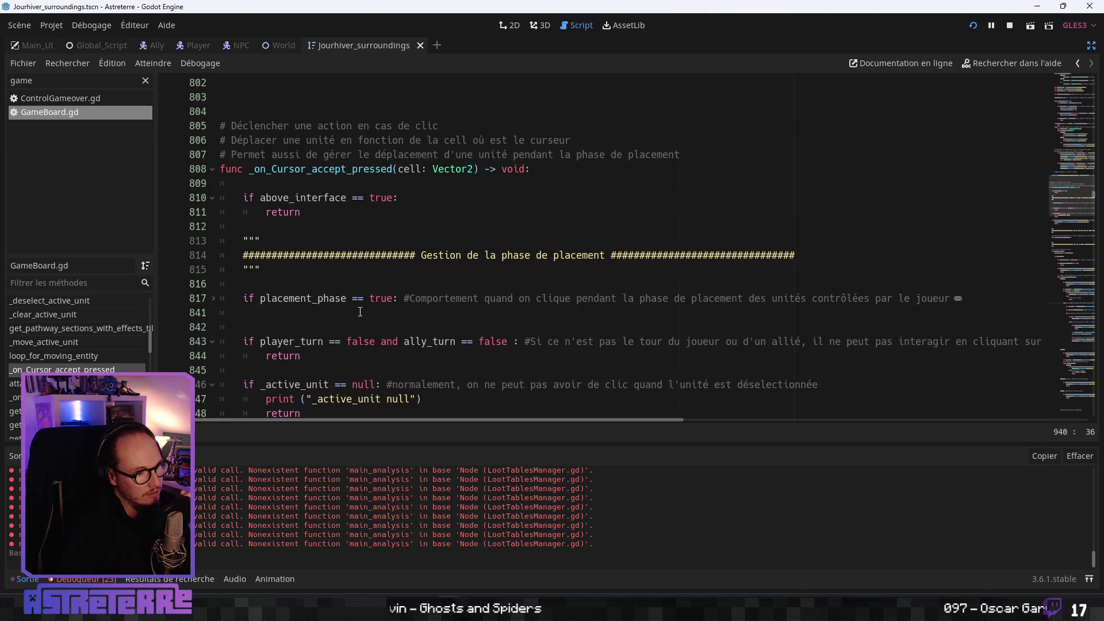
{"action": "scroll", "coordinate": [360, 311], "scroll_direction": "down", "scroll_amount": 20}
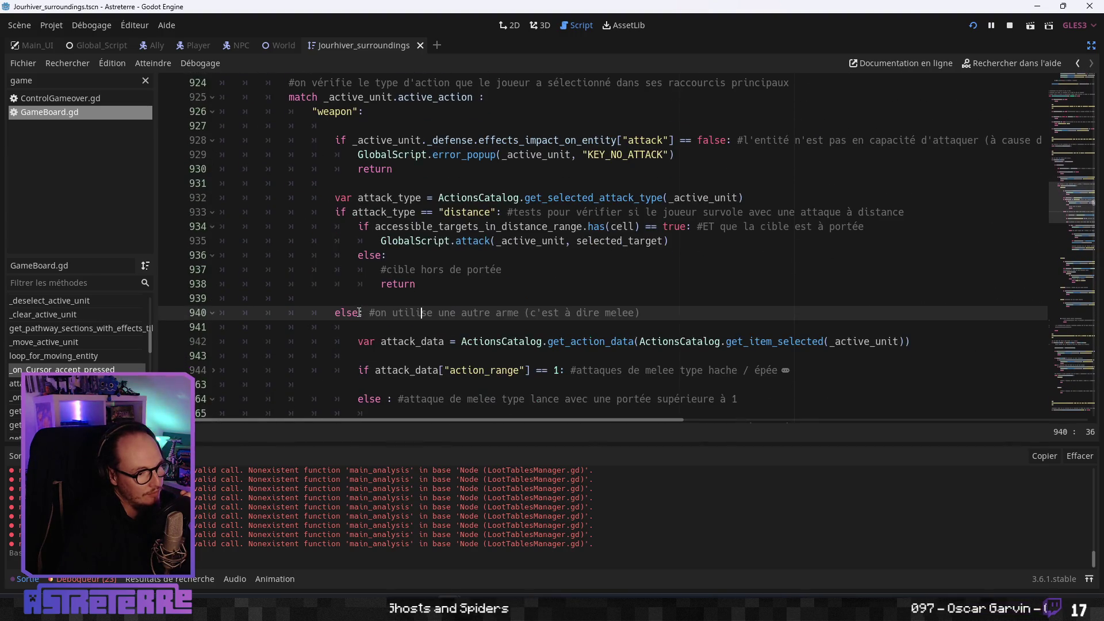
{"action": "scroll", "coordinate": [360, 311], "scroll_direction": "down", "scroll_amount": 4}
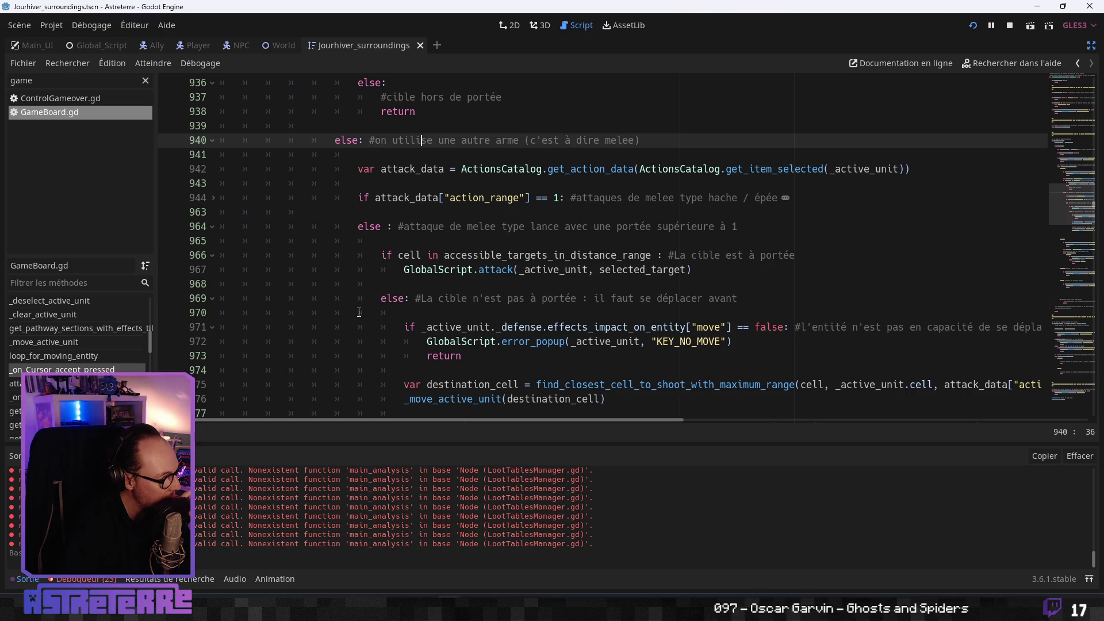
{"action": "key", "text": "F5"}
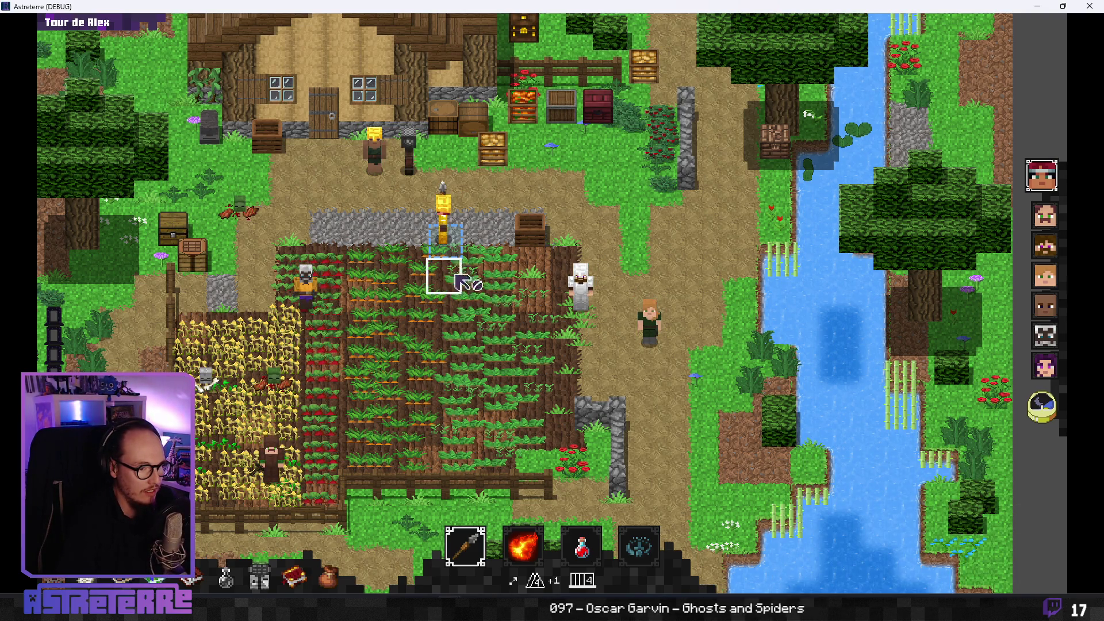
- Add 10 action points via the debug console, walk the hero into the field, and add more
{"action": "mouse_move", "coordinate": [841, 572]}
{"action": "type", "text": "add action"}
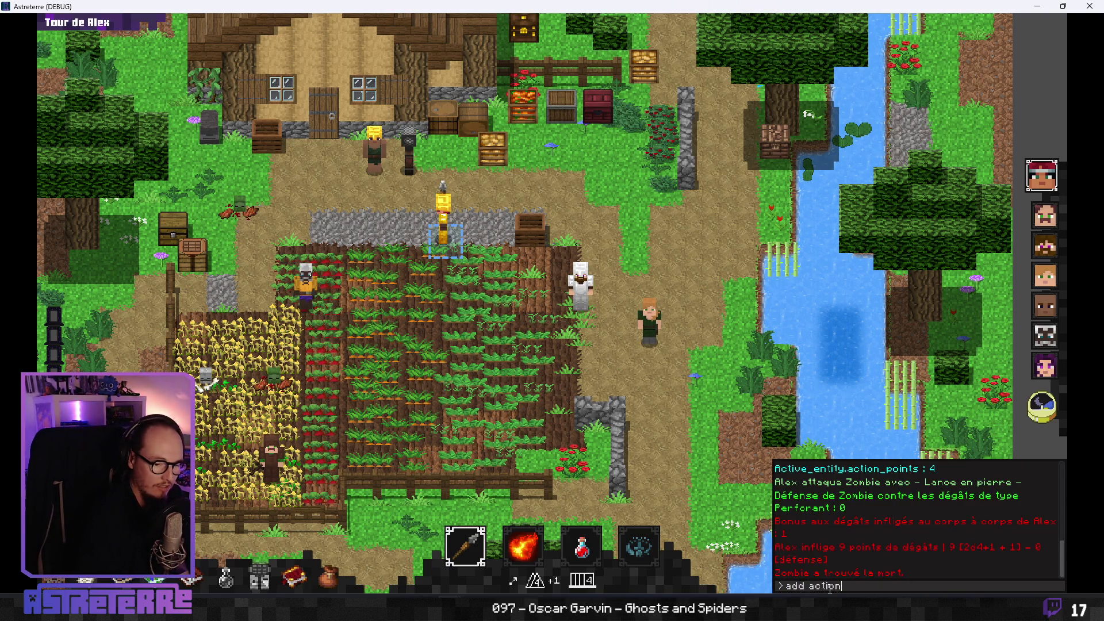
{"action": "type", "text": "_points 10"}
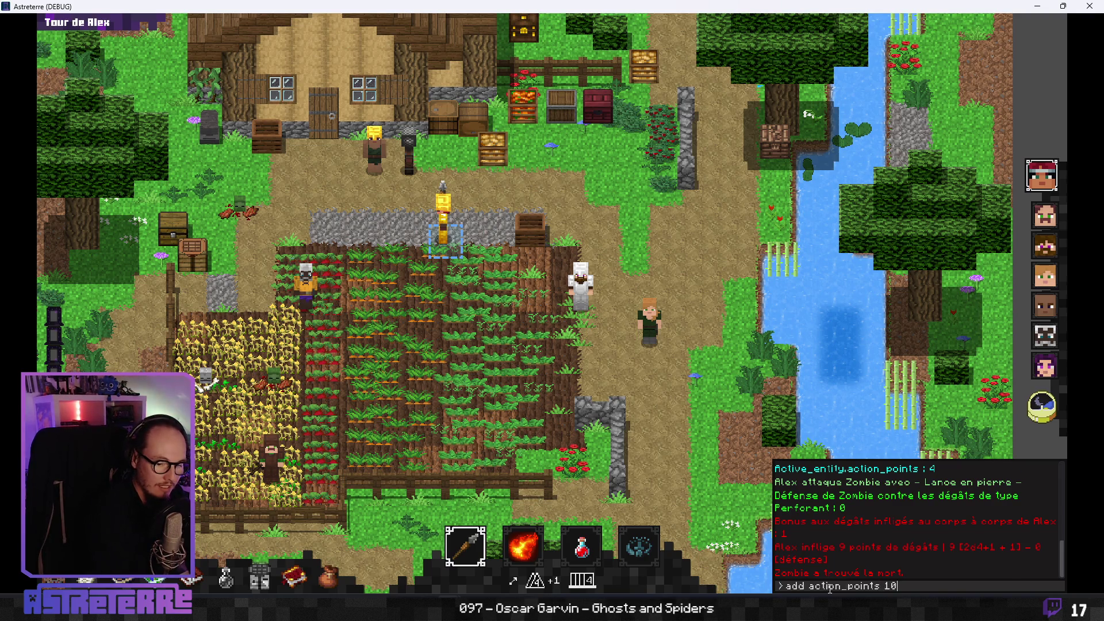
{"action": "key", "text": "Return"}
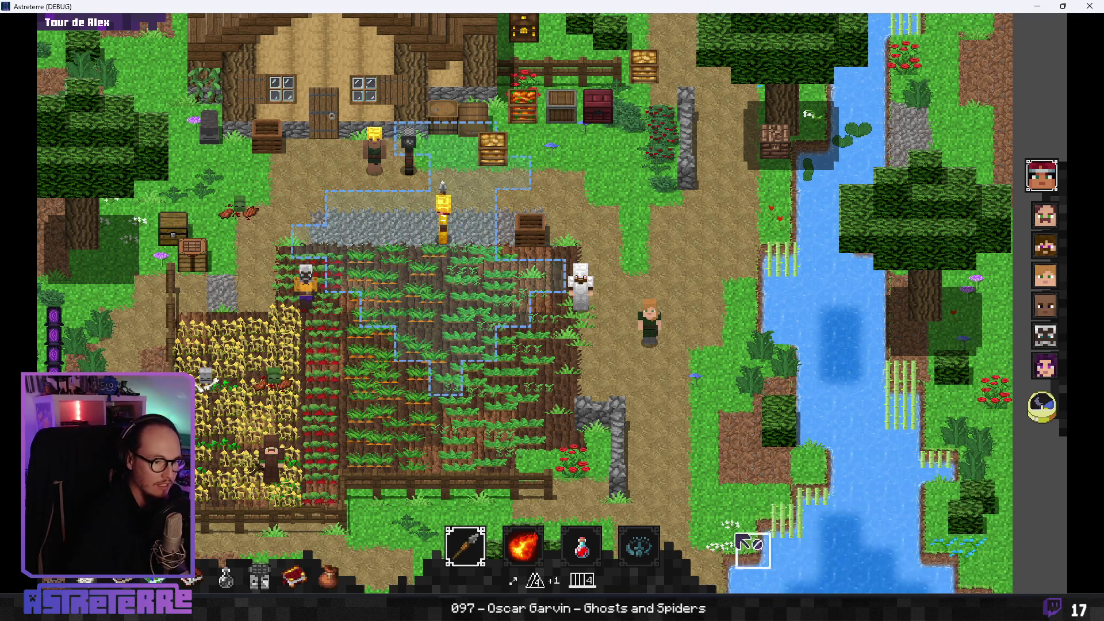
{"action": "left_click", "coordinate": [446, 388]}
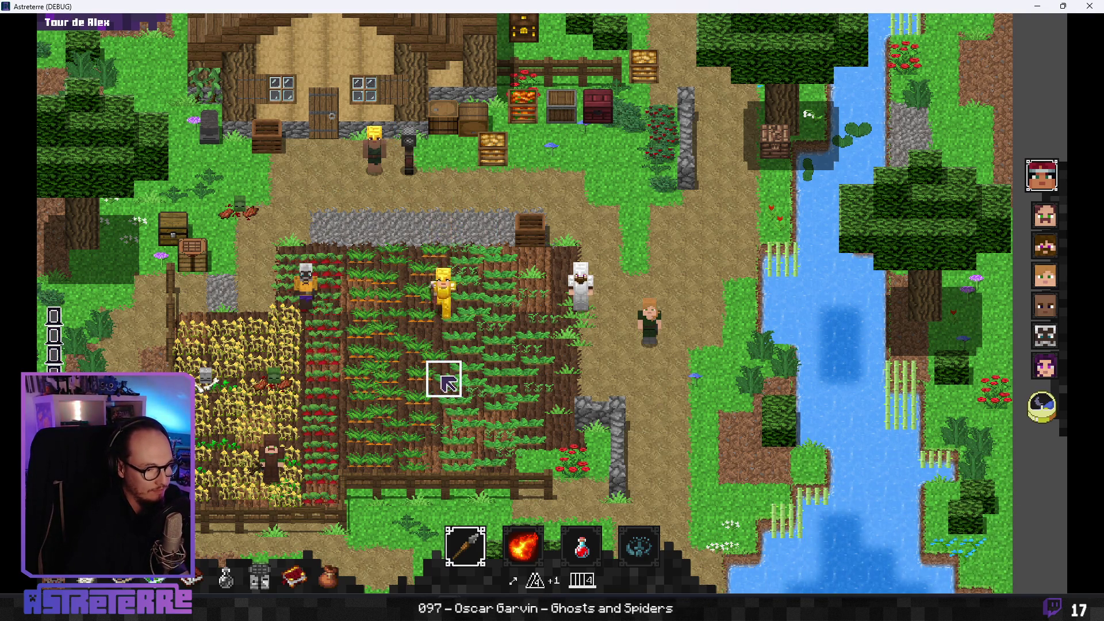
{"action": "key", "text": "quoteleft"}
{"action": "key", "text": "Up"}
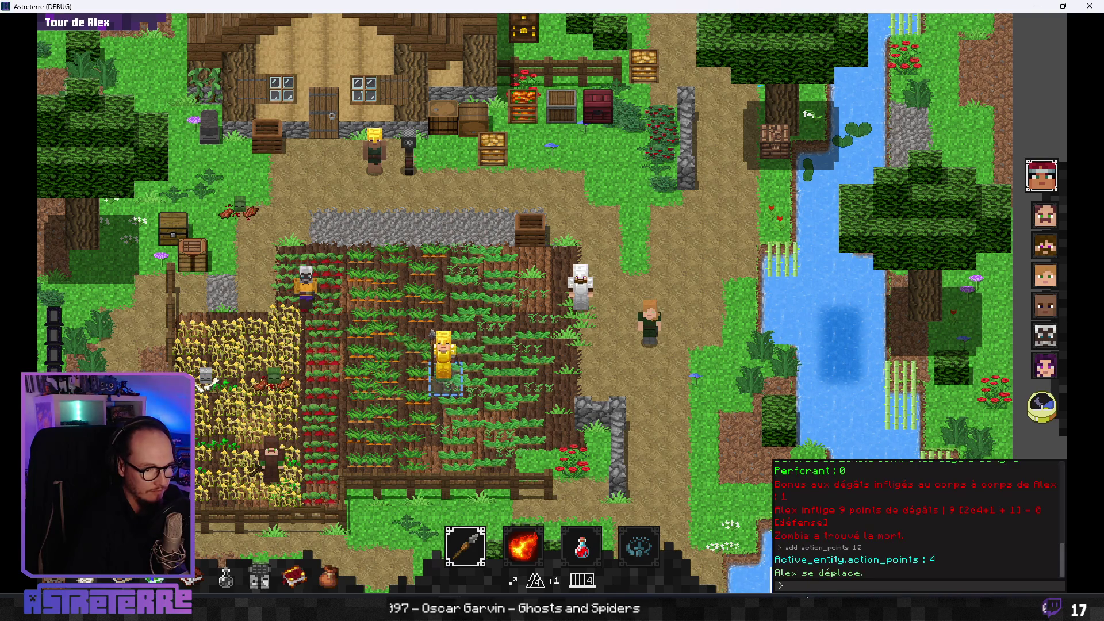
{"action": "key", "text": "Return"}
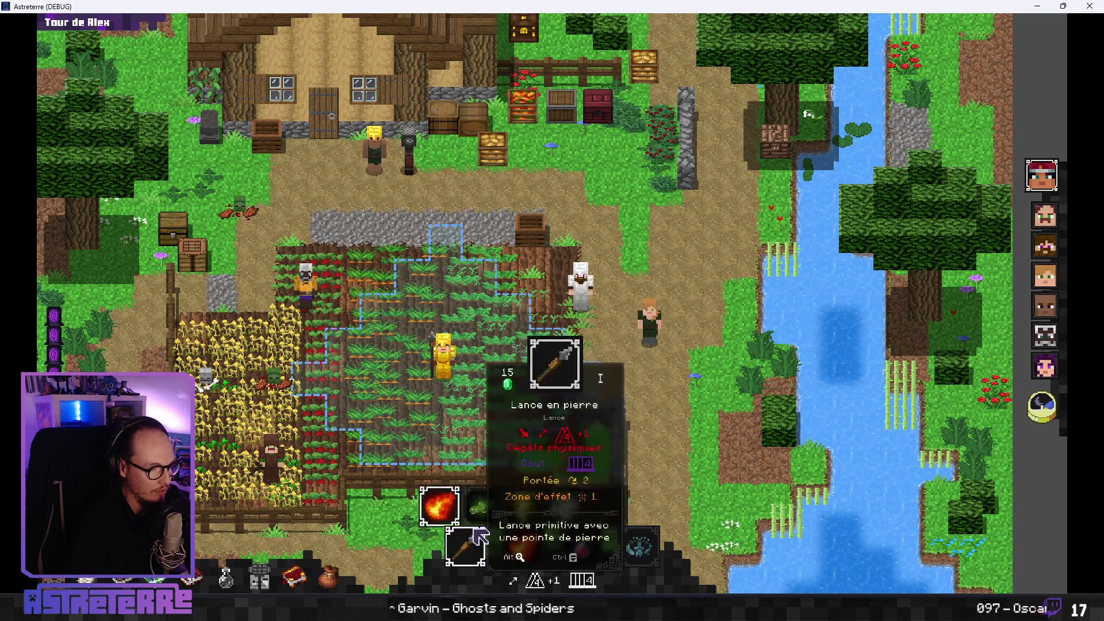
- Swap to the crossbow and back to the stone spear, then attack the villager by the house
{"action": "left_click", "coordinate": [485, 500]}
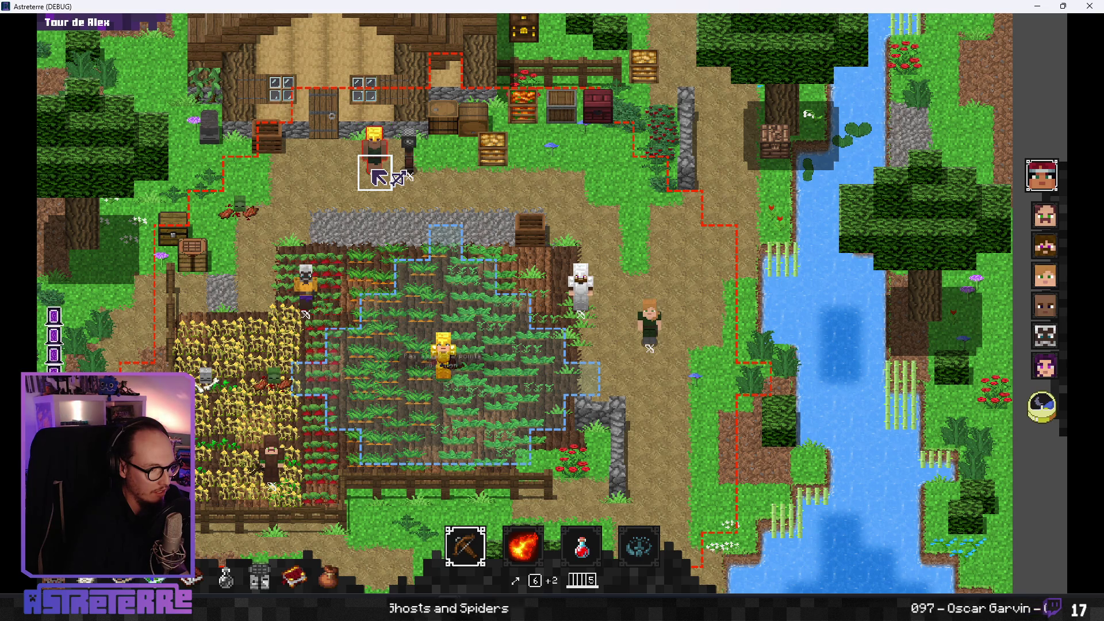
{"action": "left_click", "coordinate": [468, 556]}
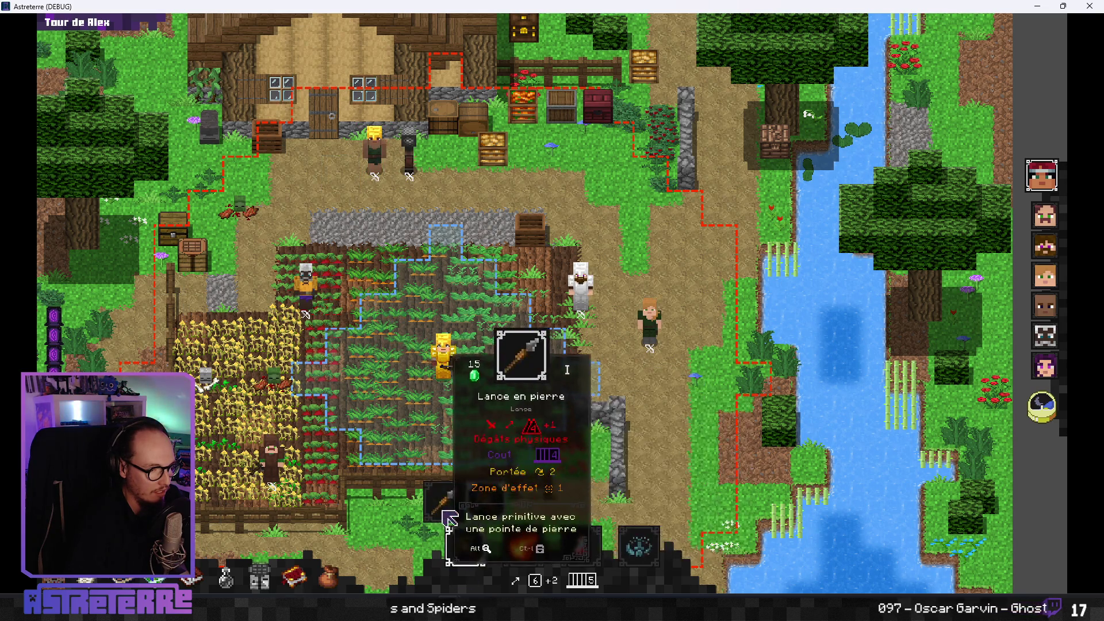
{"action": "left_click", "coordinate": [375, 184]}
{"action": "left_click", "coordinate": [376, 187]}
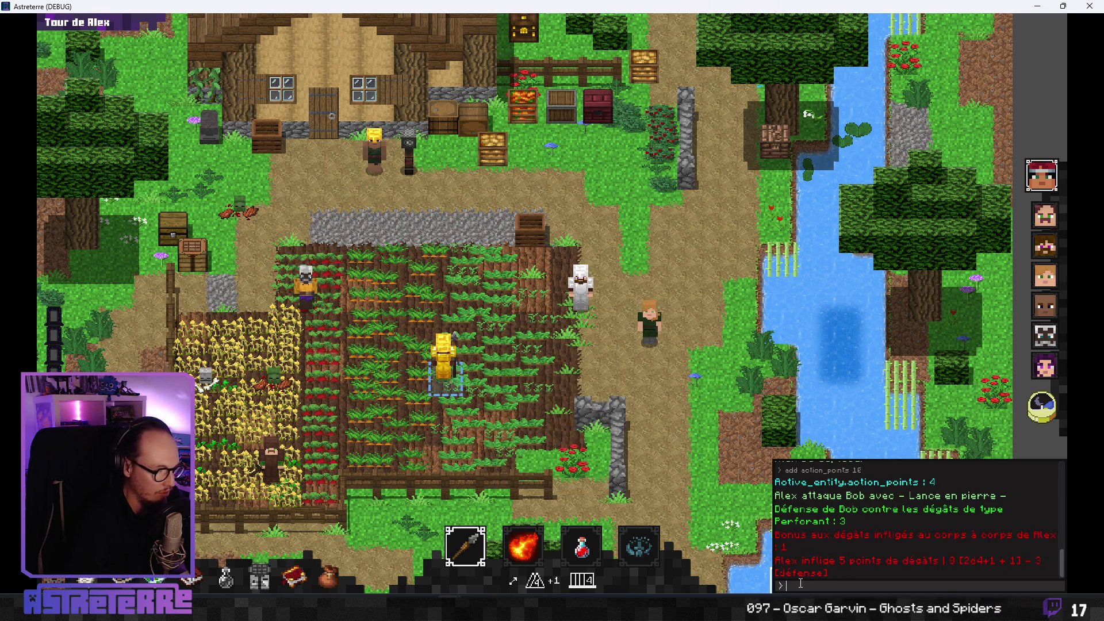
- Add action points again, re-equip the spear, and strike the villager by the house again
{"action": "key", "text": "Up"}
{"action": "key", "text": "Return"}
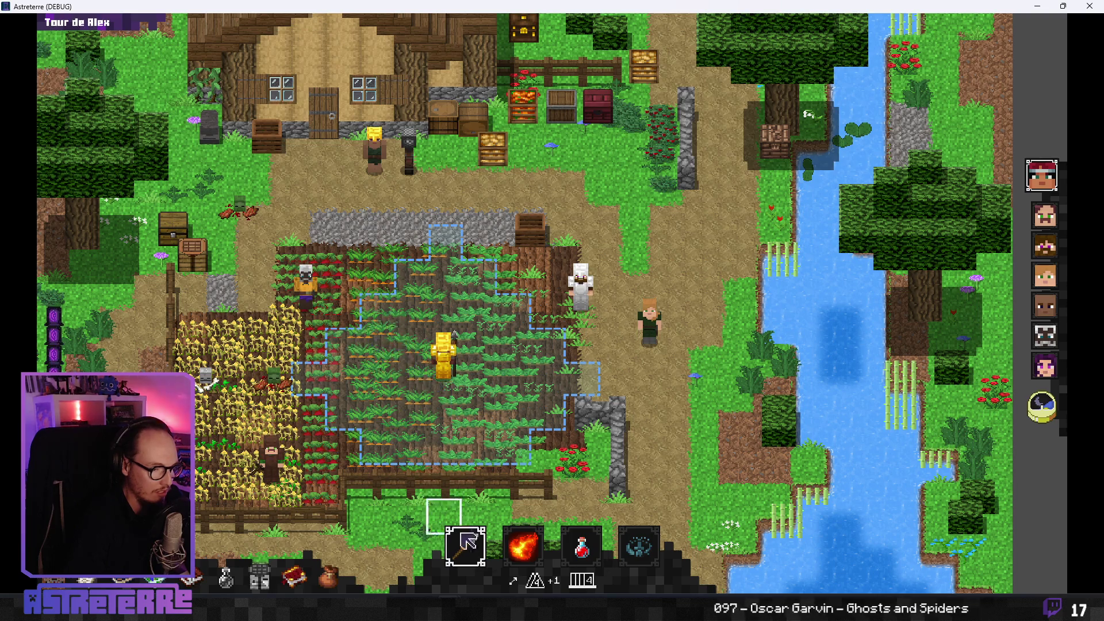
{"action": "left_click", "coordinate": [465, 545]}
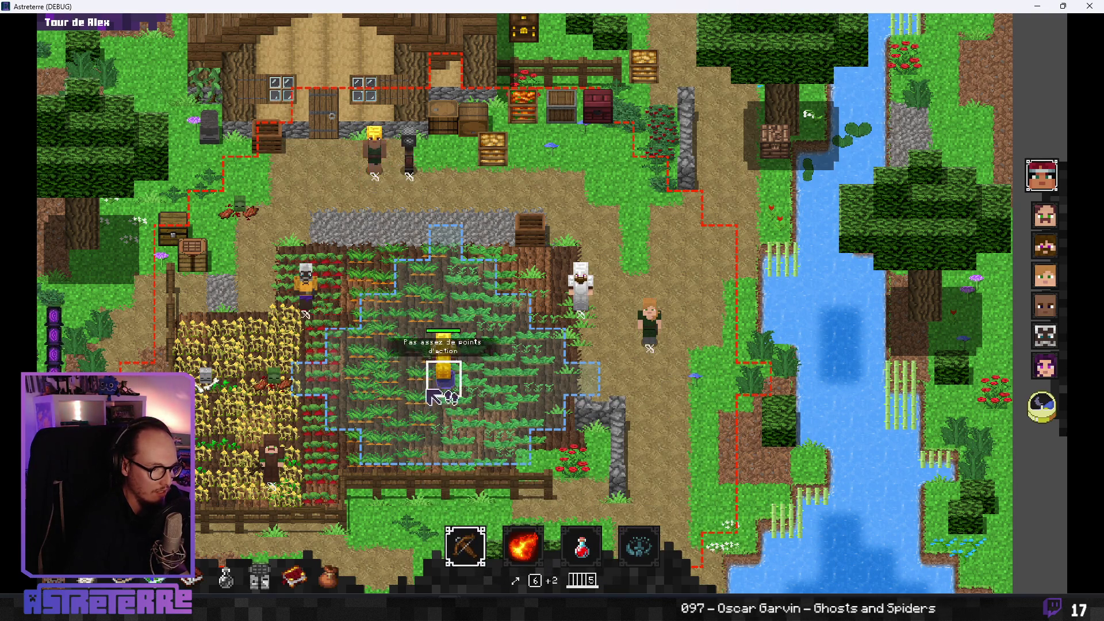
{"action": "left_click", "coordinate": [464, 544]}
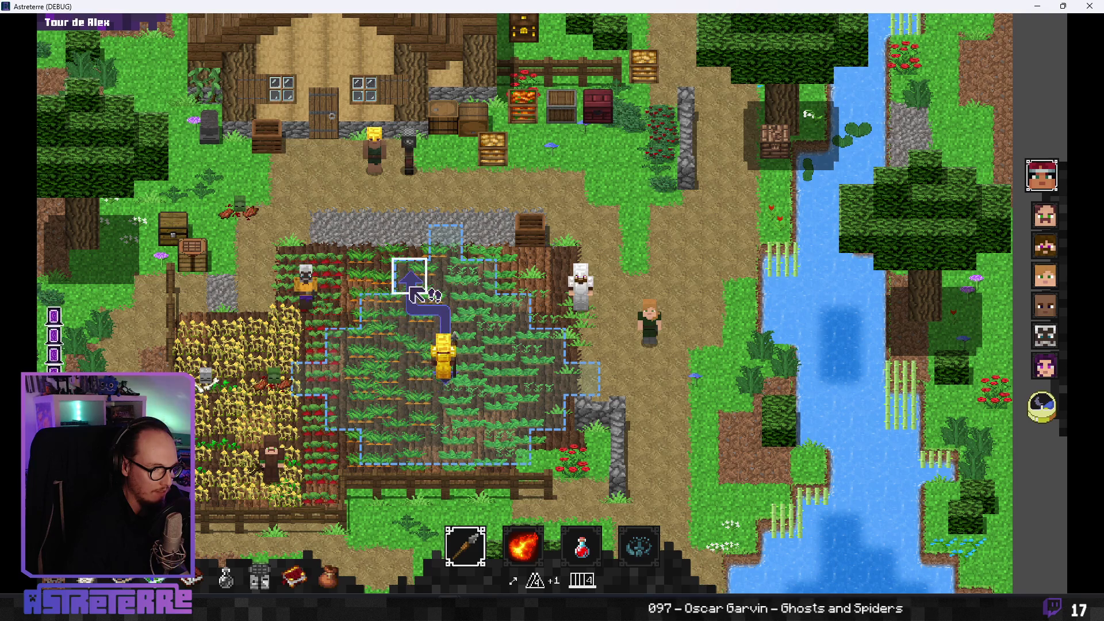
{"action": "left_click", "coordinate": [376, 185]}
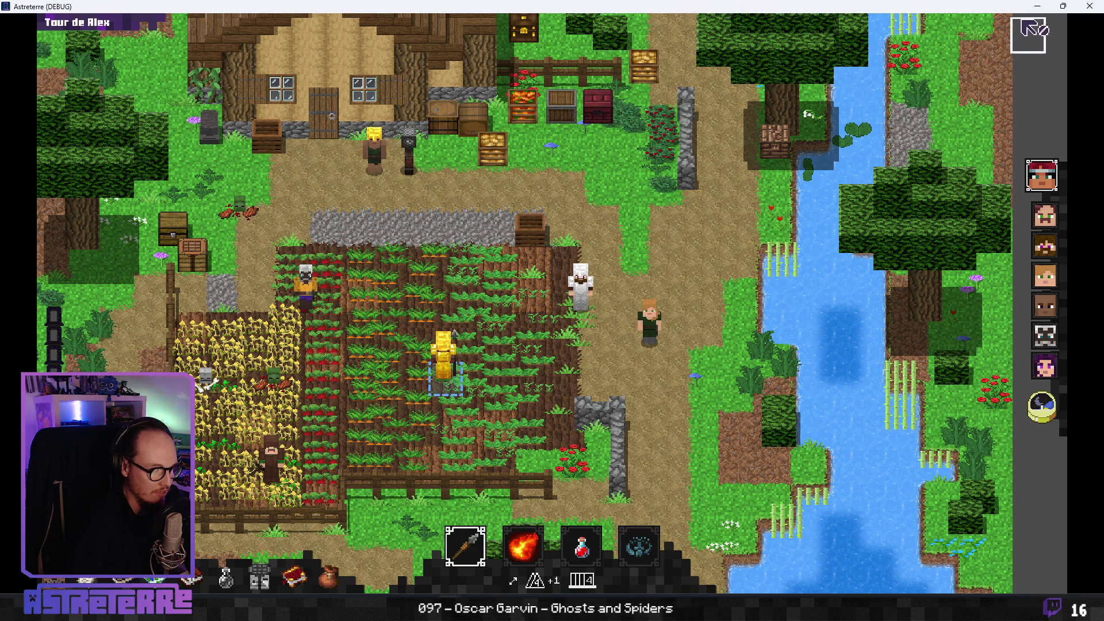
- Close the game and select accessible_targets_in_distance_range in GameBoard.gd
{"action": "left_click", "coordinate": [1088, 6]}
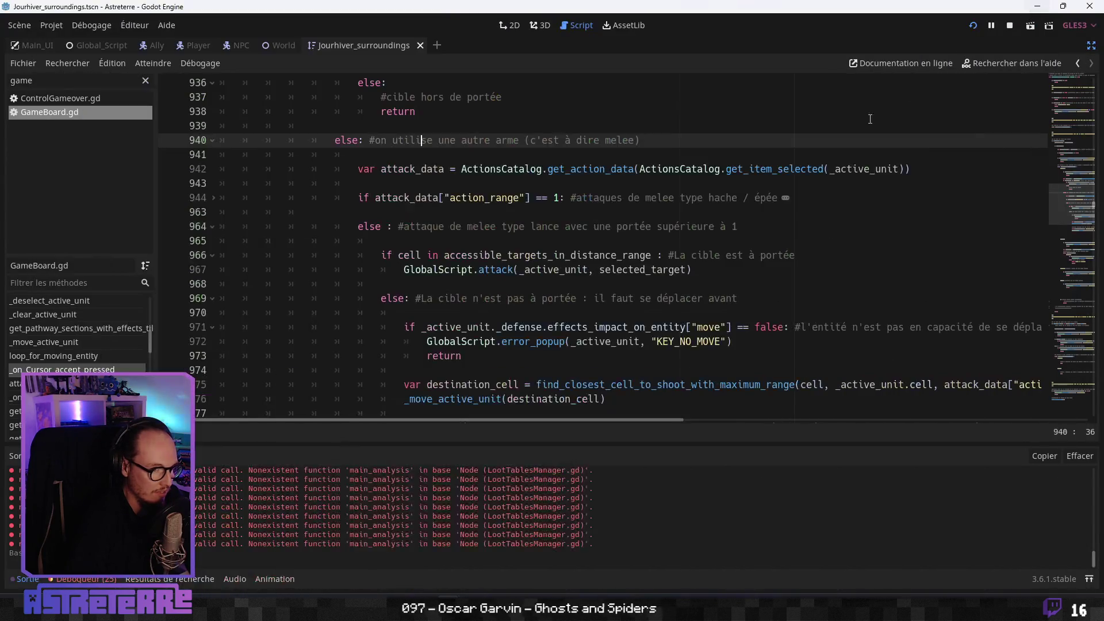
{"action": "left_click", "coordinate": [512, 362]}
{"action": "double_click", "coordinate": [530, 256]}
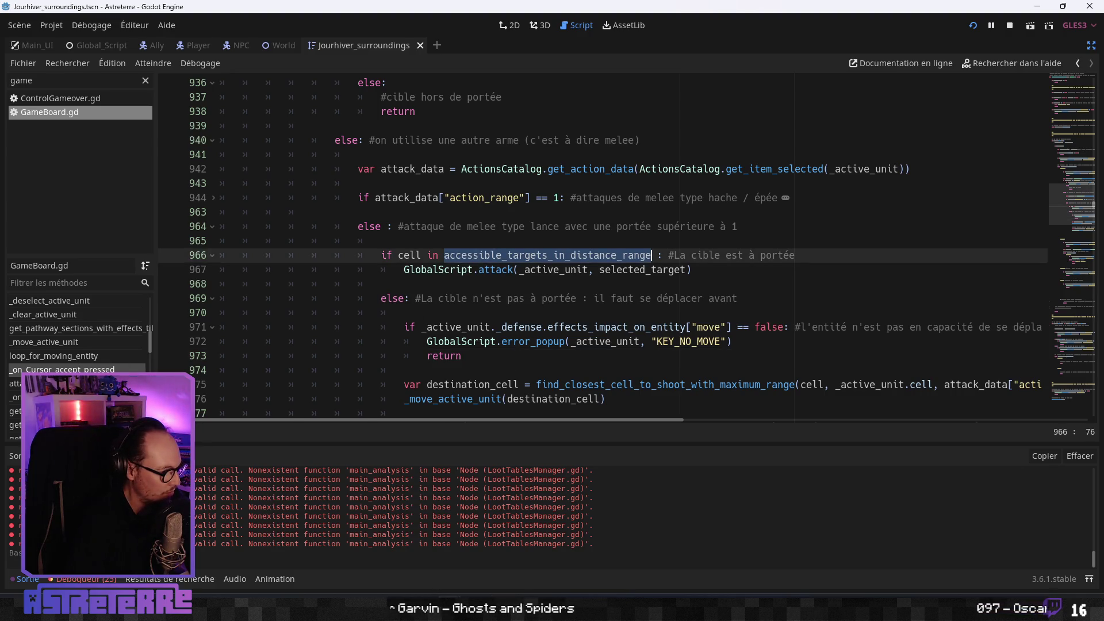
- Jump to _on_Cursor_moved and read lines 1118–1165, including the main_shortcut_active check
{"action": "left_click", "coordinate": [18, 398]}
{"action": "left_click", "coordinate": [339, 312]}
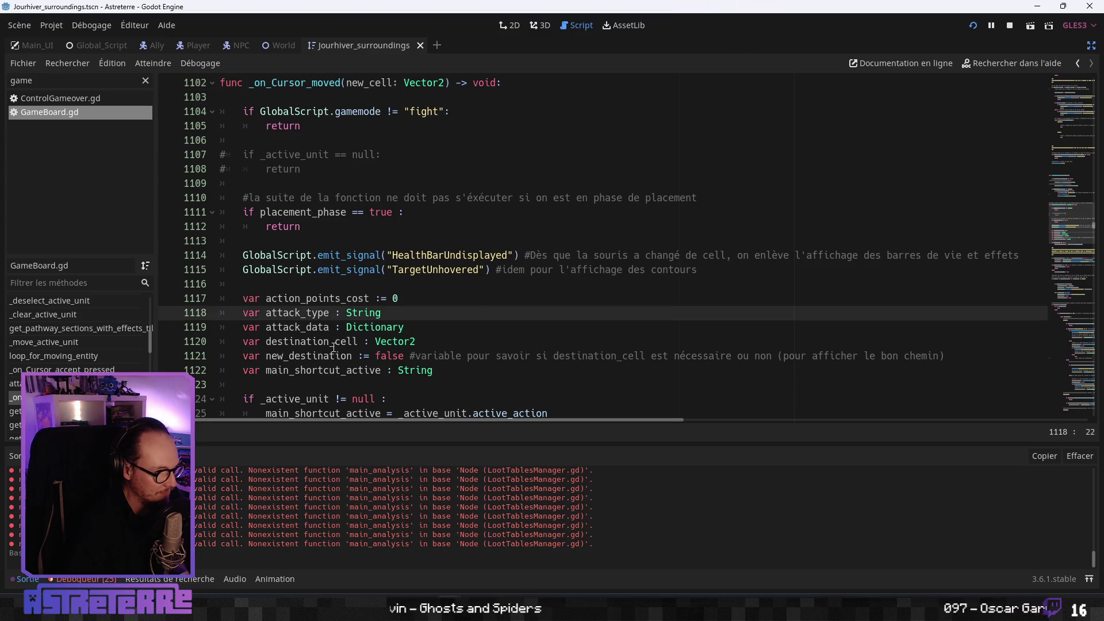
{"action": "scroll", "coordinate": [333, 347], "scroll_direction": "down", "scroll_amount": 6}
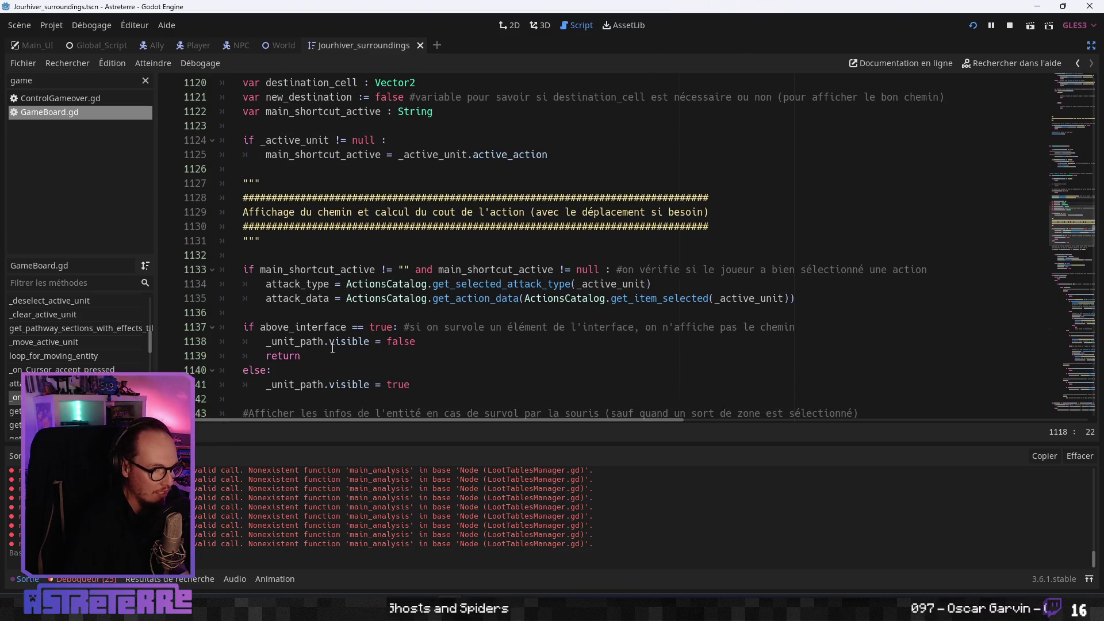
{"action": "left_click", "coordinate": [401, 211]}
{"action": "left_click", "coordinate": [365, 284]}
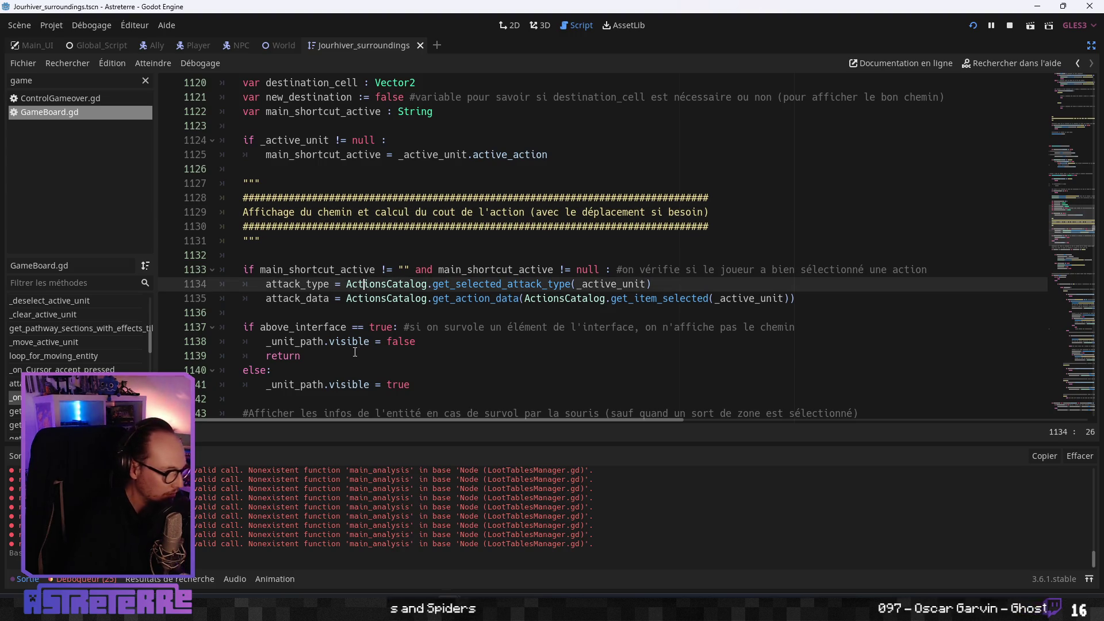
{"action": "scroll", "coordinate": [355, 352], "scroll_direction": "down", "scroll_amount": 2}
{"action": "scroll", "coordinate": [354, 352], "scroll_direction": "down", "scroll_amount": 5}
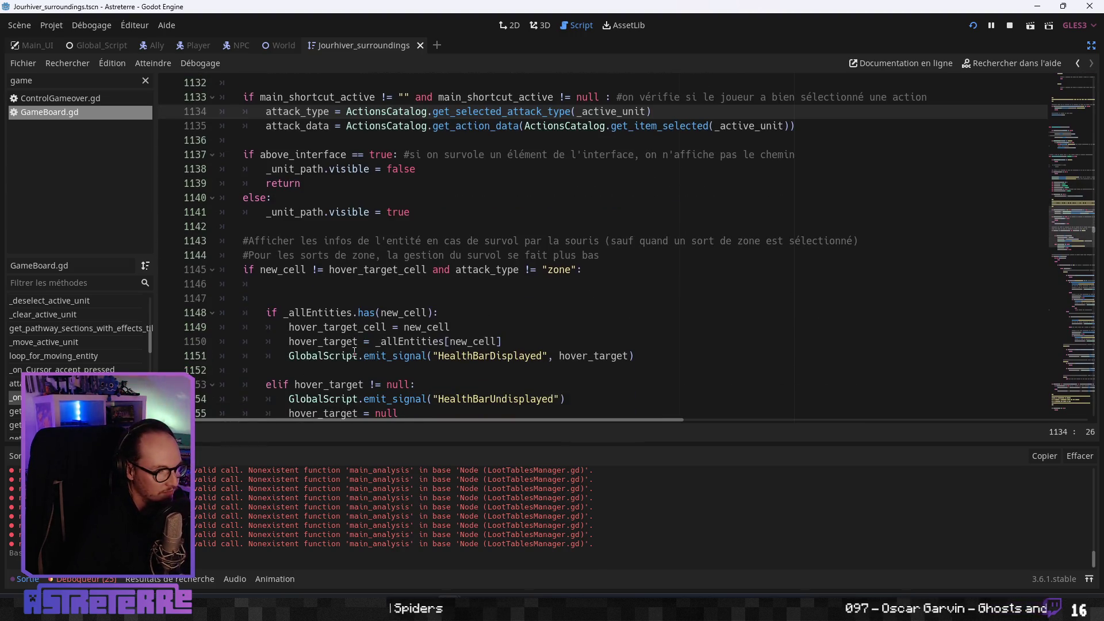
{"action": "scroll", "coordinate": [354, 351], "scroll_direction": "down", "scroll_amount": 2}
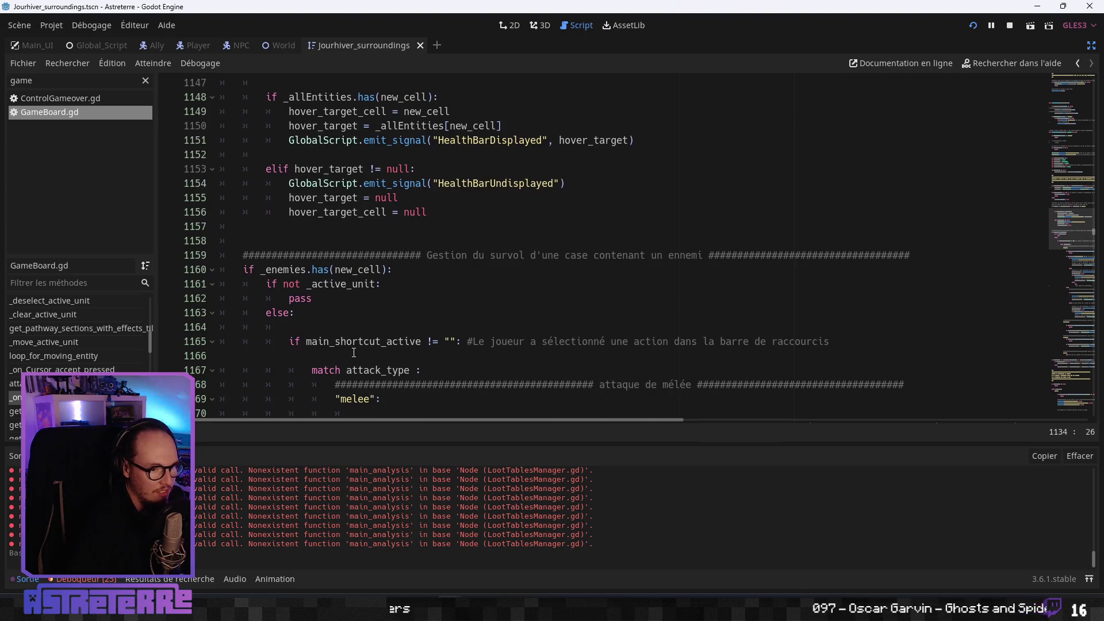
{"action": "left_click", "coordinate": [359, 294]}
{"action": "scroll", "coordinate": [359, 294], "scroll_direction": "down", "scroll_amount": 2}
{"action": "left_click", "coordinate": [427, 255]}
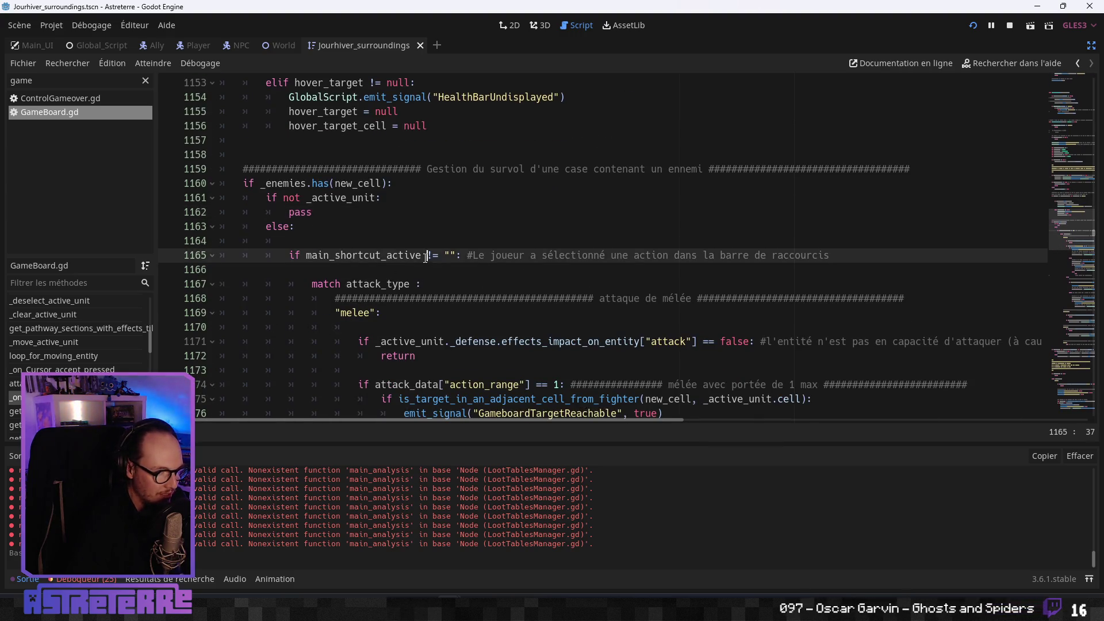
{"action": "left_click", "coordinate": [677, 254]}
{"action": "scroll", "coordinate": [542, 304], "scroll_direction": "down", "scroll_amount": 2}
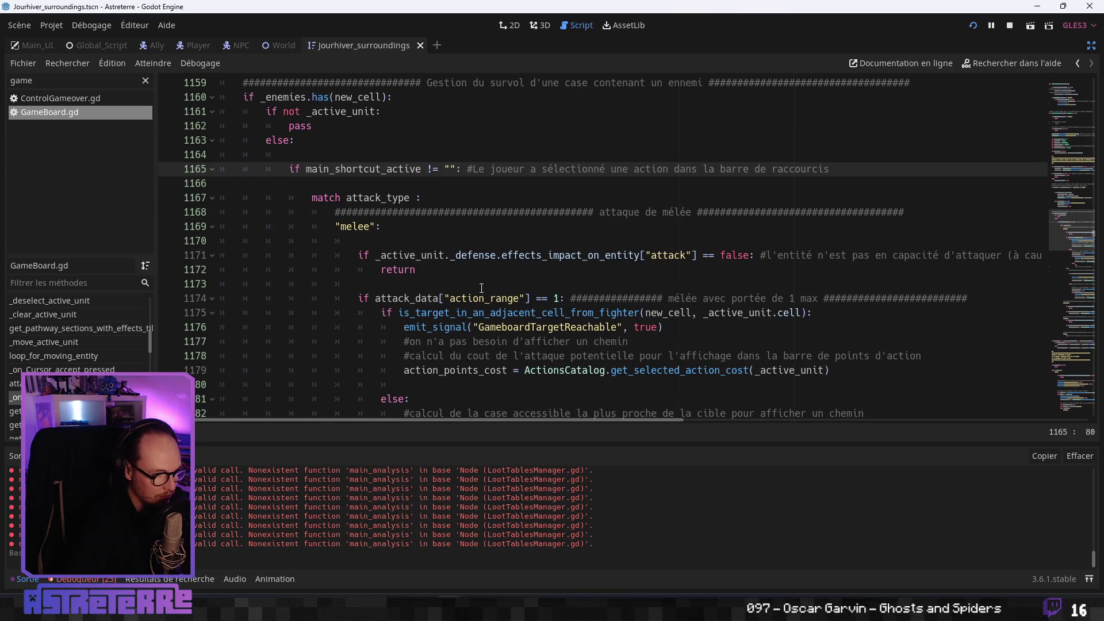
- Read the melee else branch at lines 1170–1183, covering the target-reachable signal and destination_cell
{"action": "left_click", "coordinate": [370, 234]}
{"action": "left_click", "coordinate": [409, 284]}
{"action": "scroll", "coordinate": [409, 284], "scroll_direction": "down", "scroll_amount": 2}
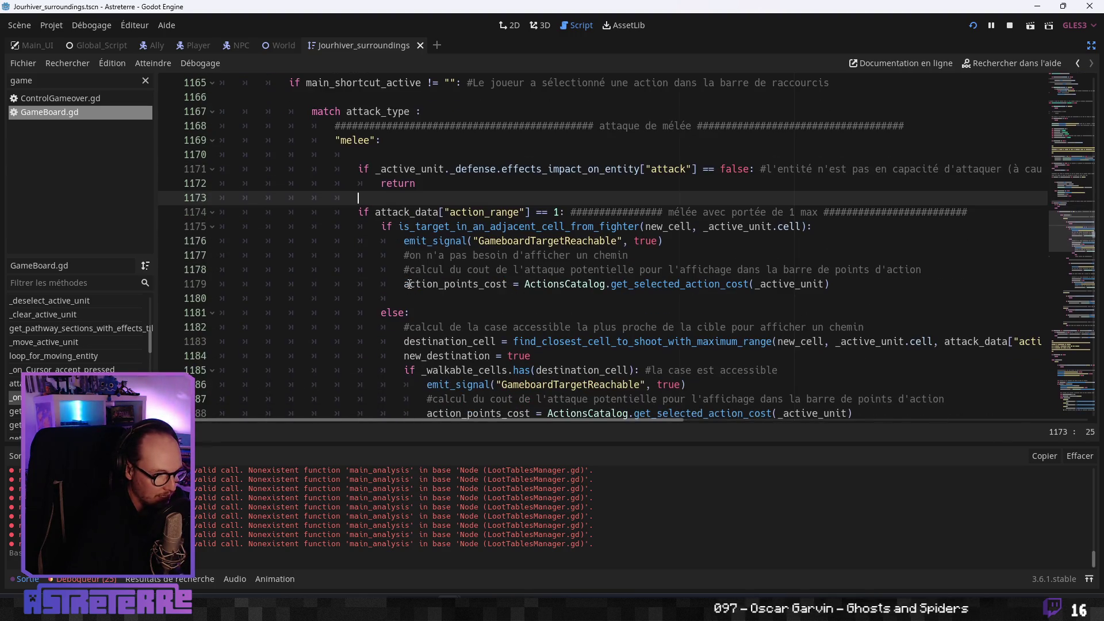
{"action": "left_click", "coordinate": [437, 312]}
{"action": "left_click", "coordinate": [635, 327]}
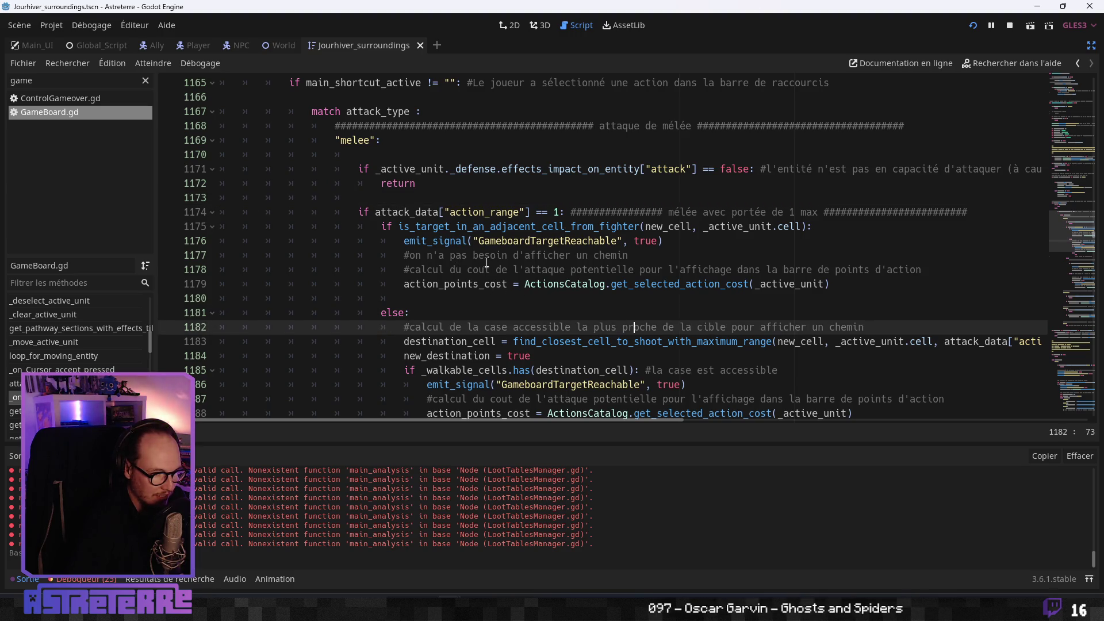
{"action": "left_click", "coordinate": [509, 241]}
{"action": "scroll", "coordinate": [500, 261], "scroll_direction": "down", "scroll_amount": 1}
{"action": "left_click", "coordinate": [475, 297]}
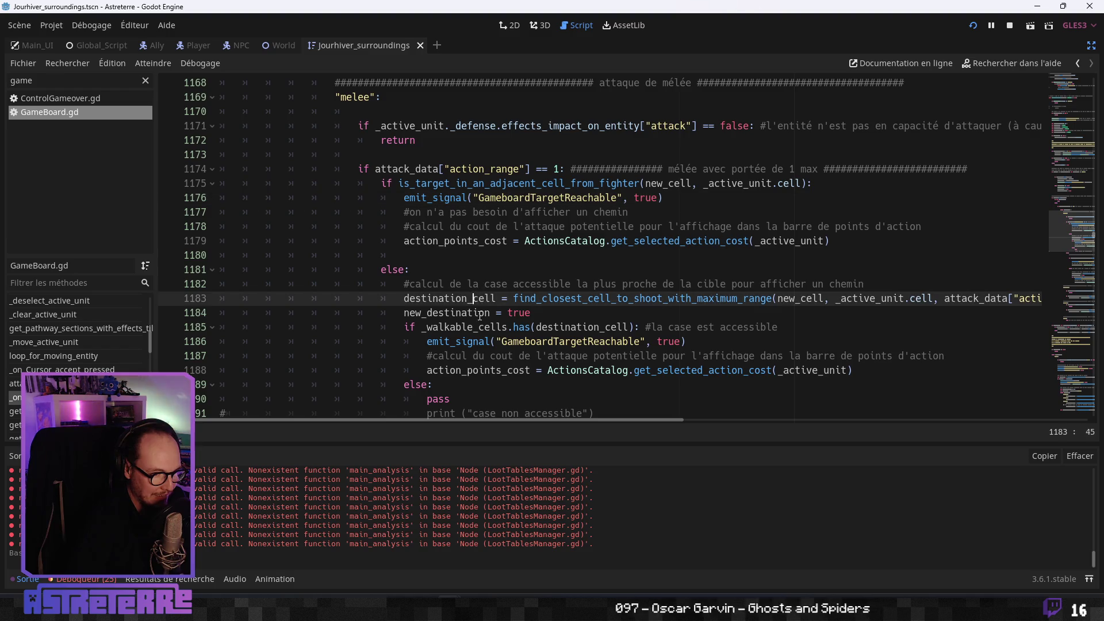
{"action": "scroll", "coordinate": [479, 316], "scroll_direction": "down", "scroll_amount": 1}
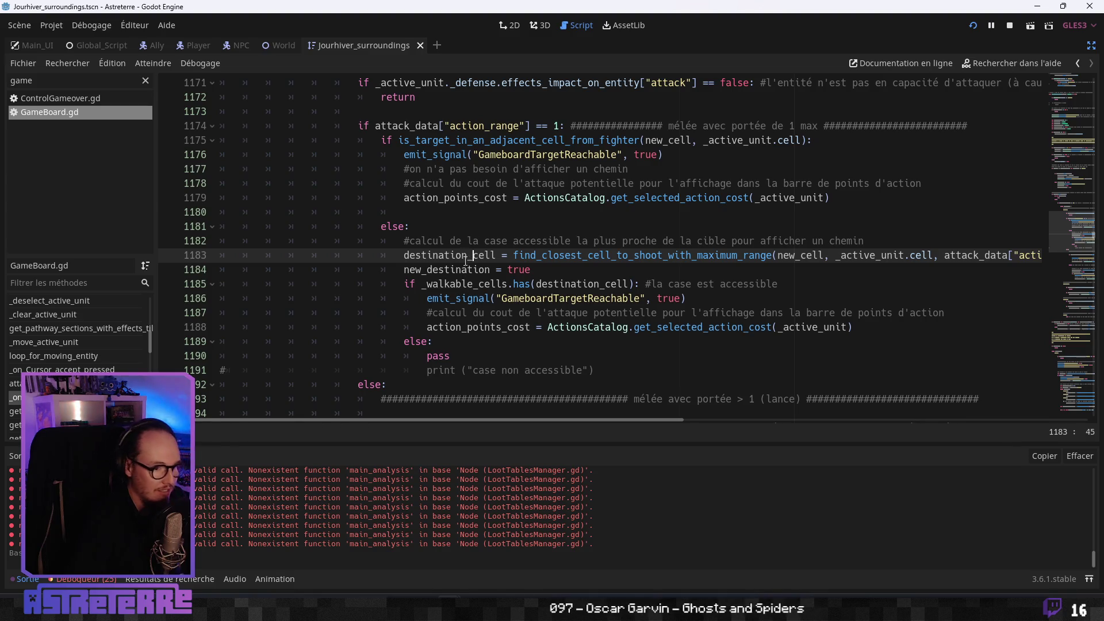
{"action": "left_click", "coordinate": [468, 240]}
{"action": "scroll", "coordinate": [466, 280], "scroll_direction": "up", "scroll_amount": 1}
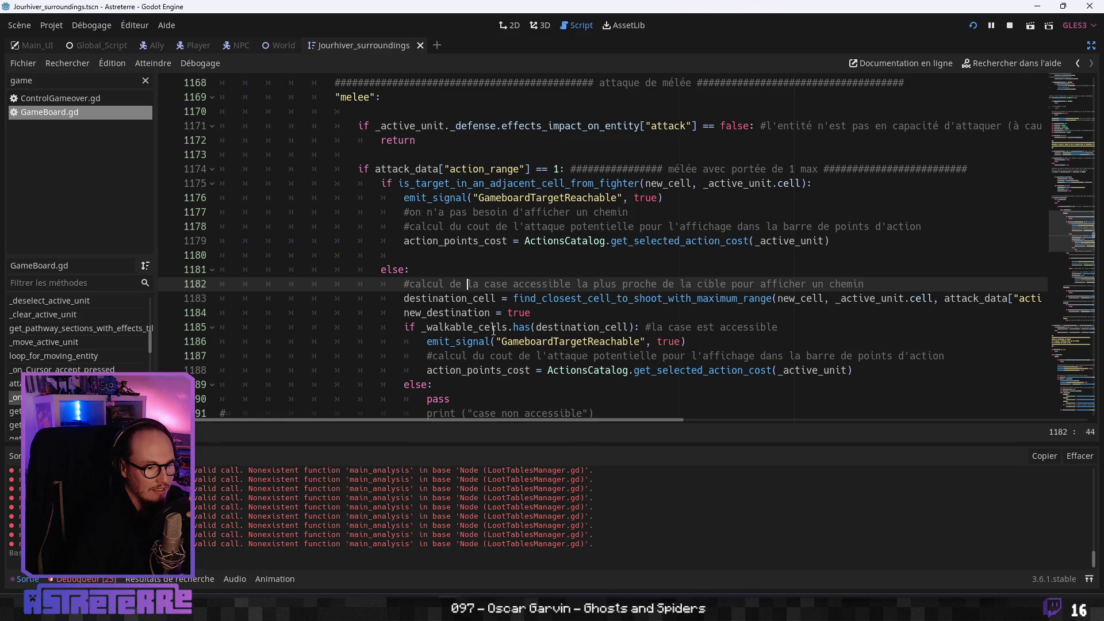
- Follow the walkable-cell check and action_points_cost down to the spear-range check at line 1195
{"action": "left_click", "coordinate": [703, 327]}
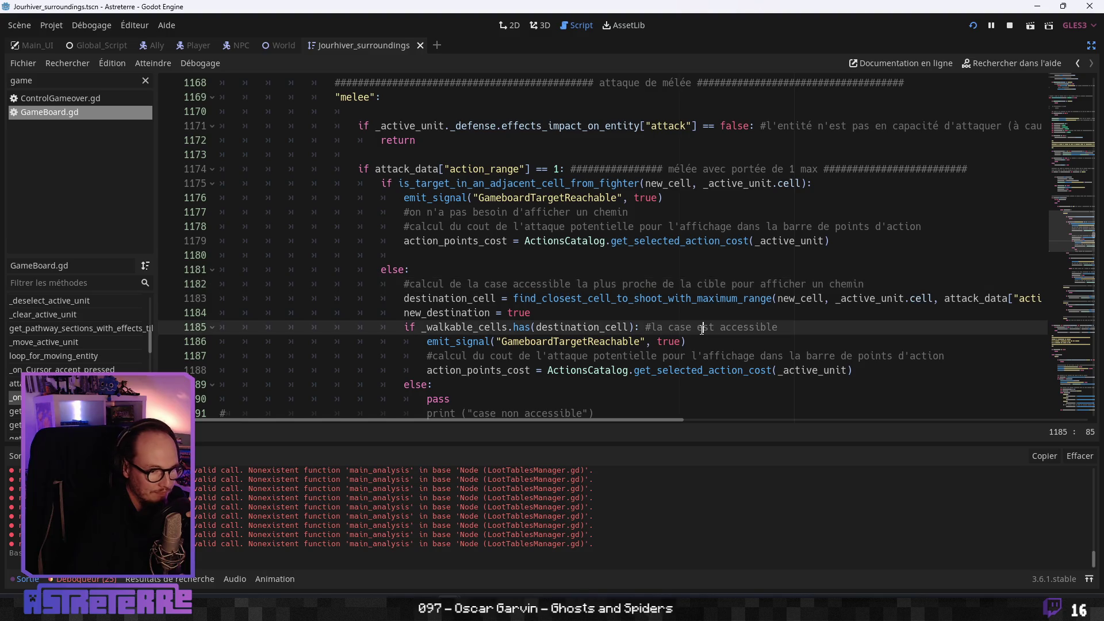
{"action": "left_click", "coordinate": [527, 345]}
{"action": "left_click", "coordinate": [525, 358]}
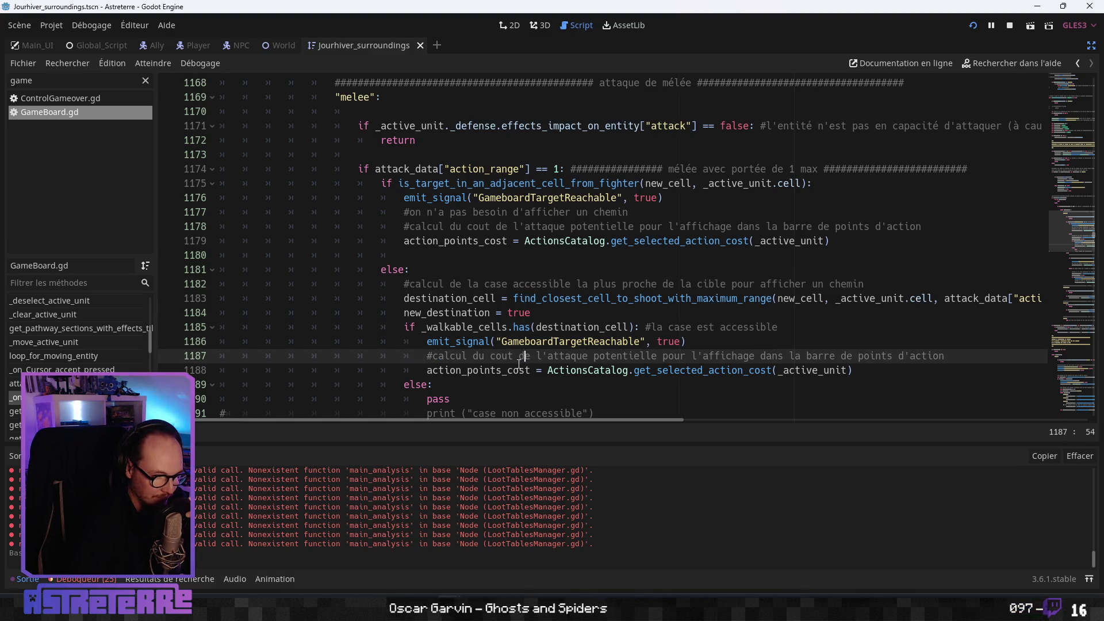
{"action": "scroll", "coordinate": [519, 363], "scroll_direction": "down", "scroll_amount": 1}
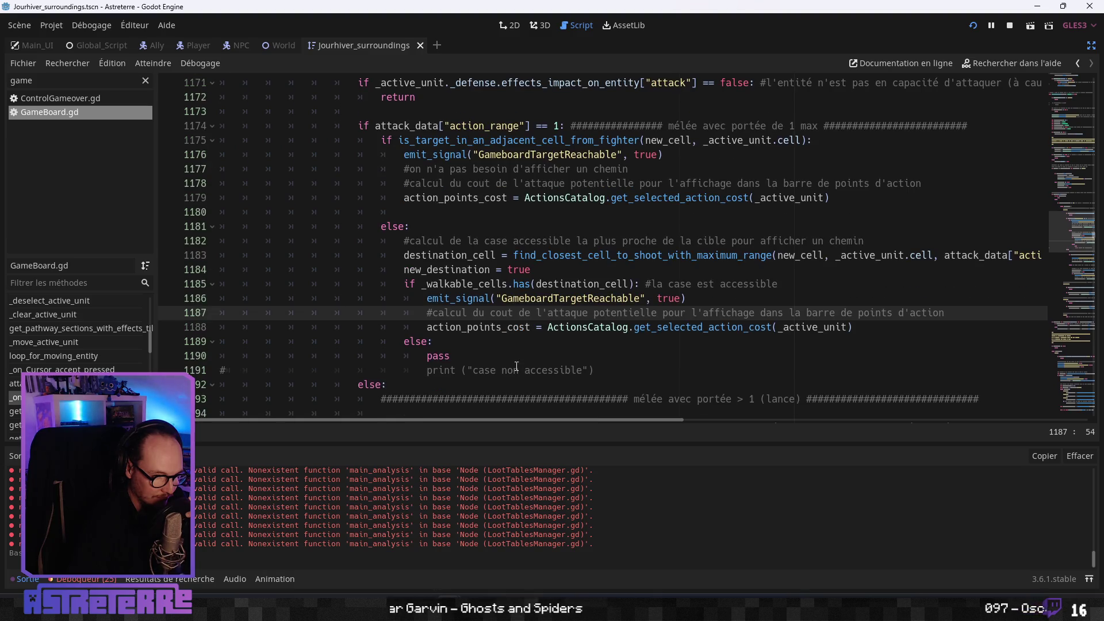
{"action": "left_click", "coordinate": [506, 328]}
{"action": "scroll", "coordinate": [502, 339], "scroll_direction": "down", "scroll_amount": 1}
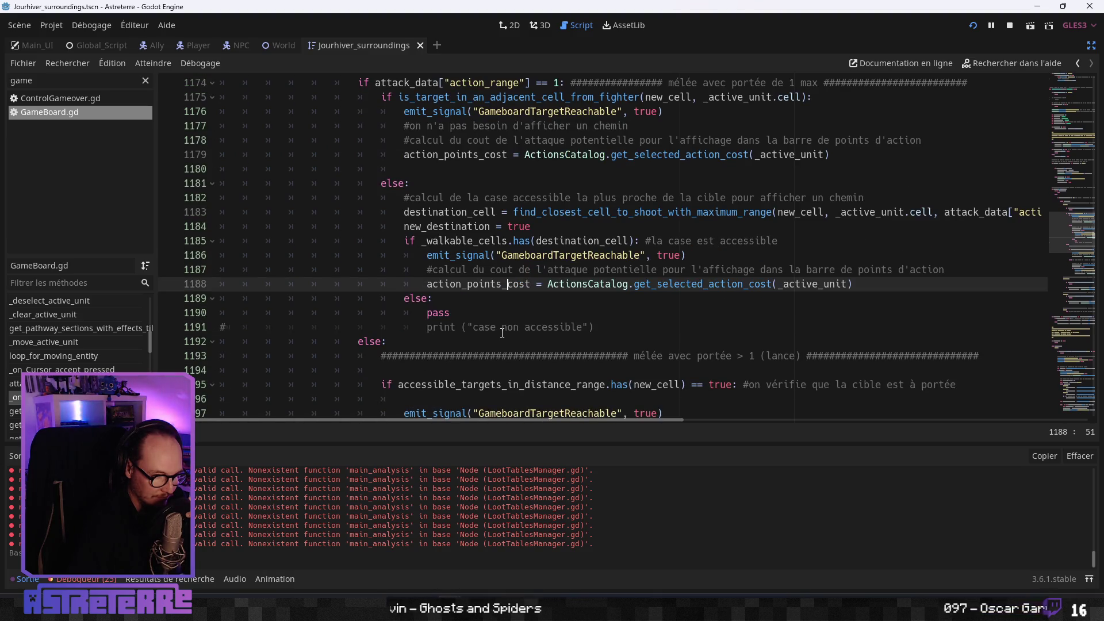
{"action": "left_click", "coordinate": [502, 329]}
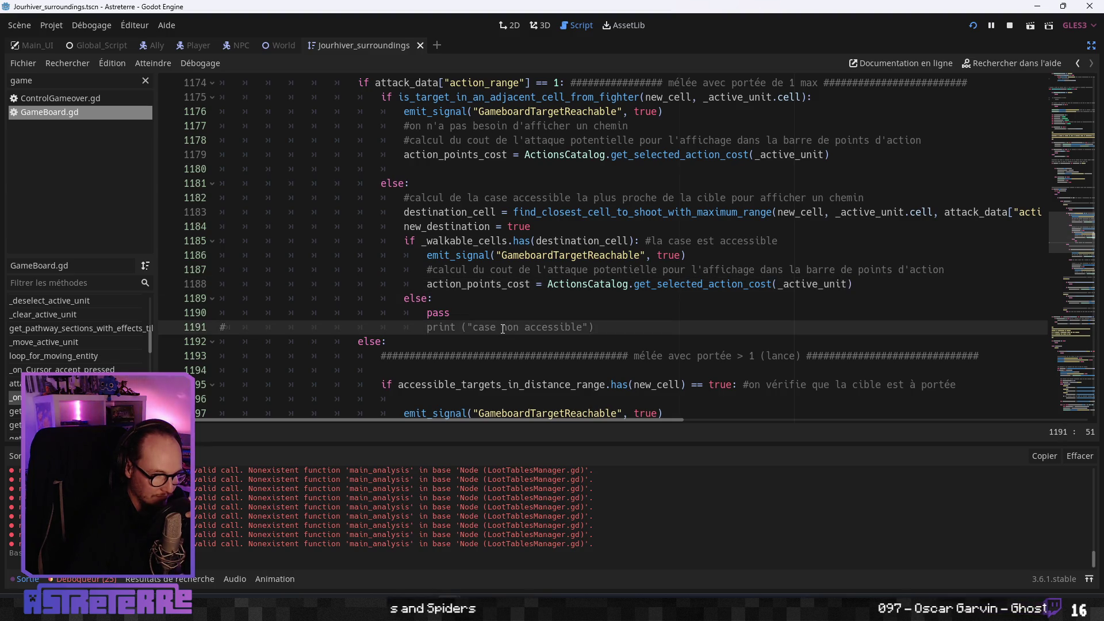
{"action": "scroll", "coordinate": [470, 345], "scroll_direction": "down", "scroll_amount": 1}
{"action": "left_click", "coordinate": [577, 341]}
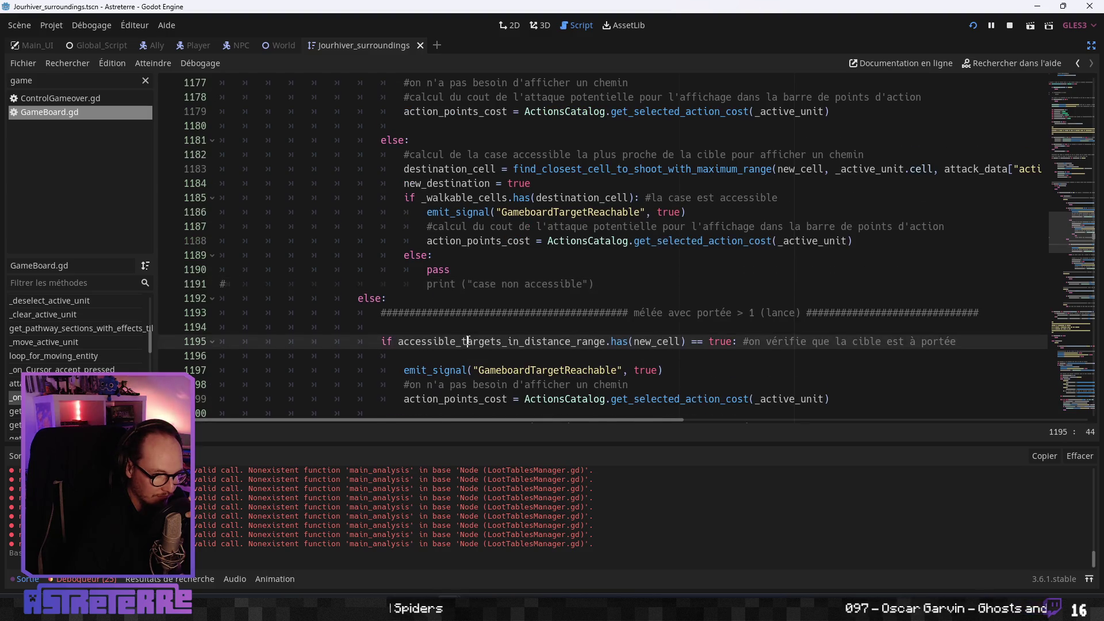
{"action": "scroll", "coordinate": [576, 322], "scroll_direction": "down", "scroll_amount": 1}
{"action": "double_click", "coordinate": [577, 298]}
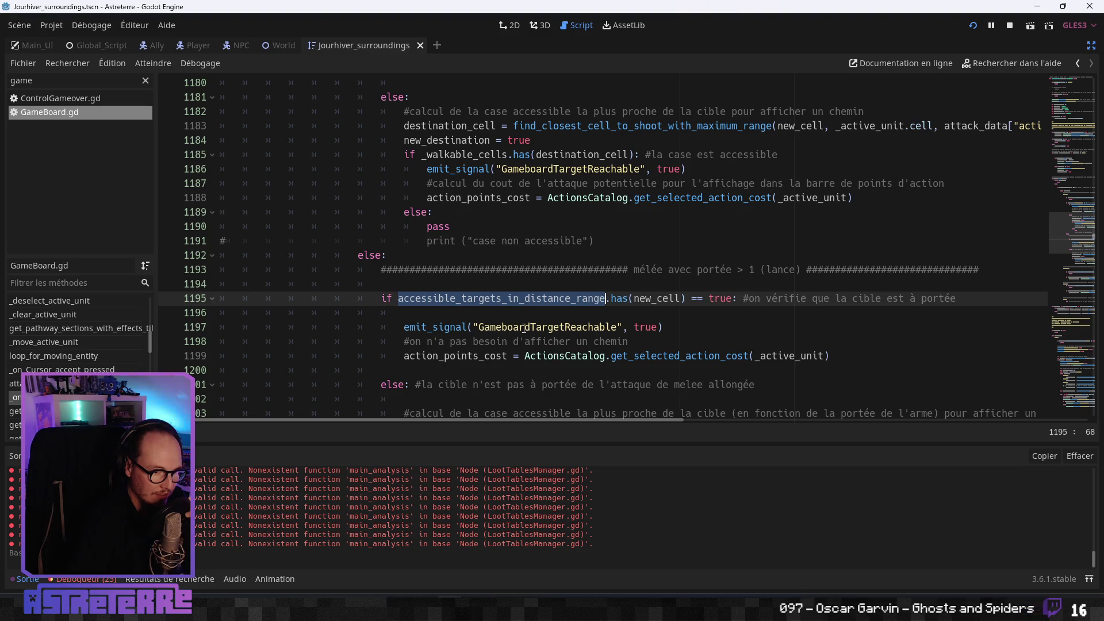
{"action": "scroll", "coordinate": [524, 328], "scroll_direction": "down", "scroll_amount": 1}
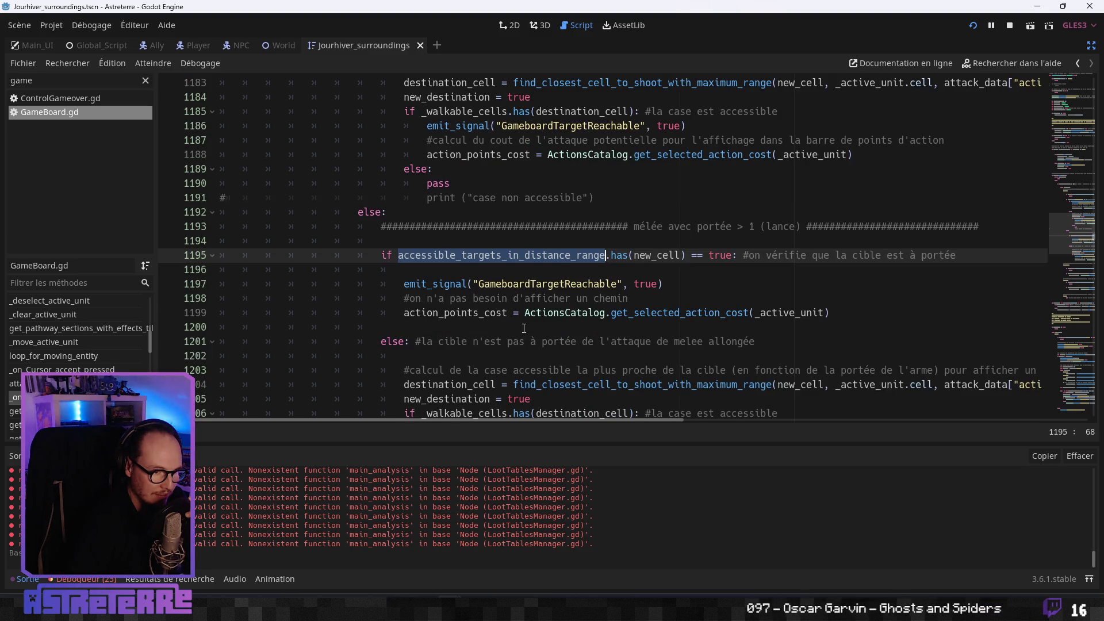
{"action": "left_click", "coordinate": [508, 297]}
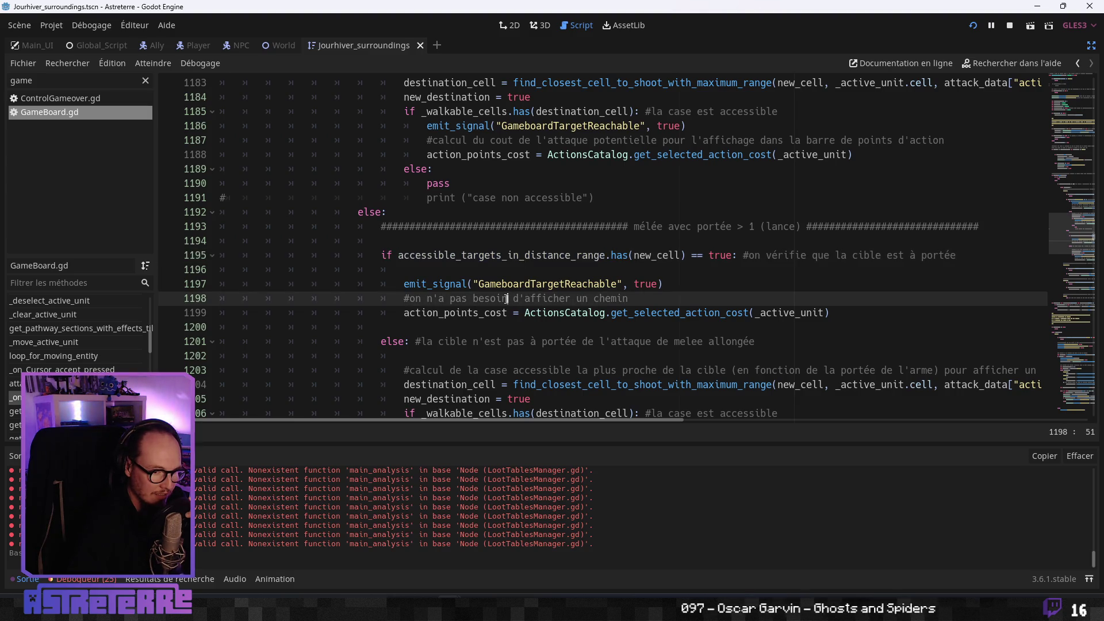
{"action": "double_click", "coordinate": [460, 257]}
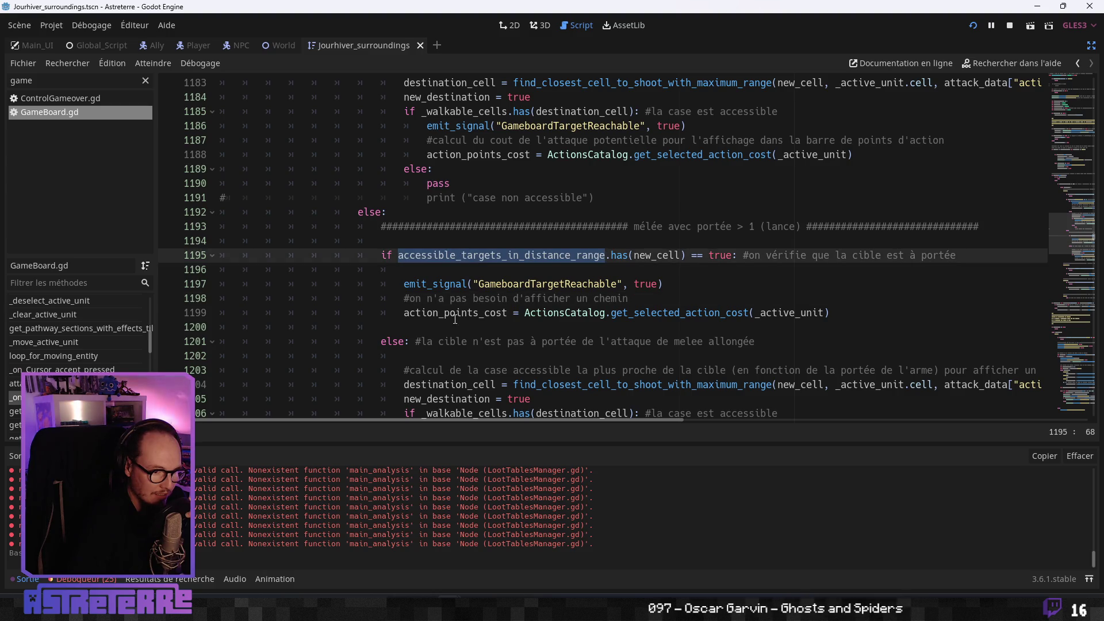
{"action": "scroll", "coordinate": [454, 319], "scroll_direction": "down", "scroll_amount": 1}
{"action": "scroll", "coordinate": [454, 319], "scroll_direction": "down", "scroll_amount": 1}
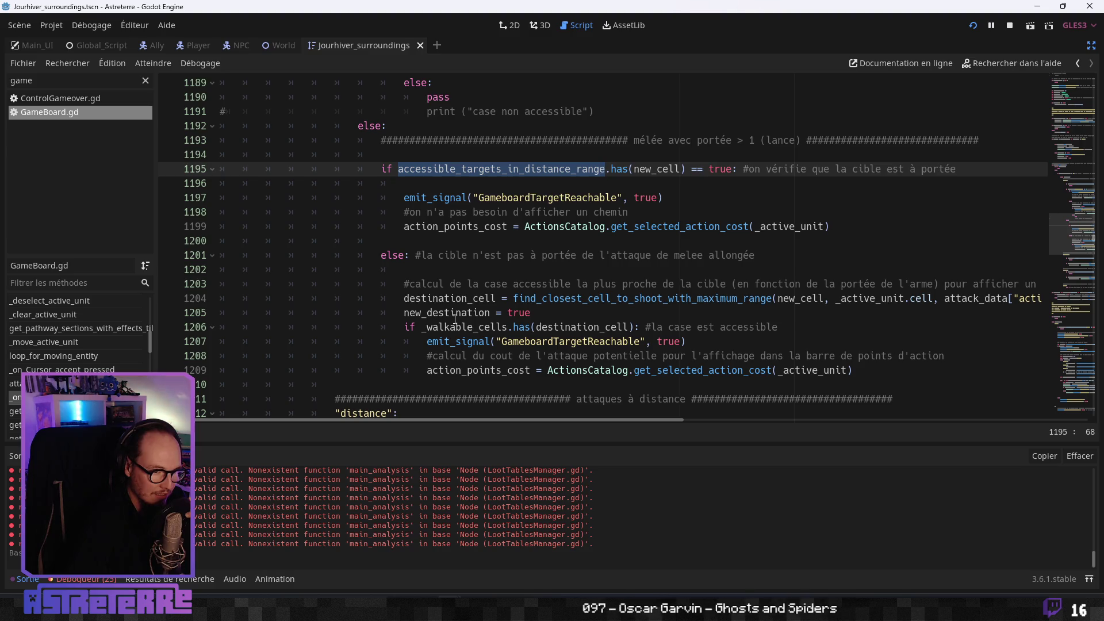
{"action": "scroll", "coordinate": [454, 319], "scroll_direction": "up", "scroll_amount": 1}
{"action": "scroll", "coordinate": [455, 319], "scroll_direction": "down", "scroll_amount": 5}
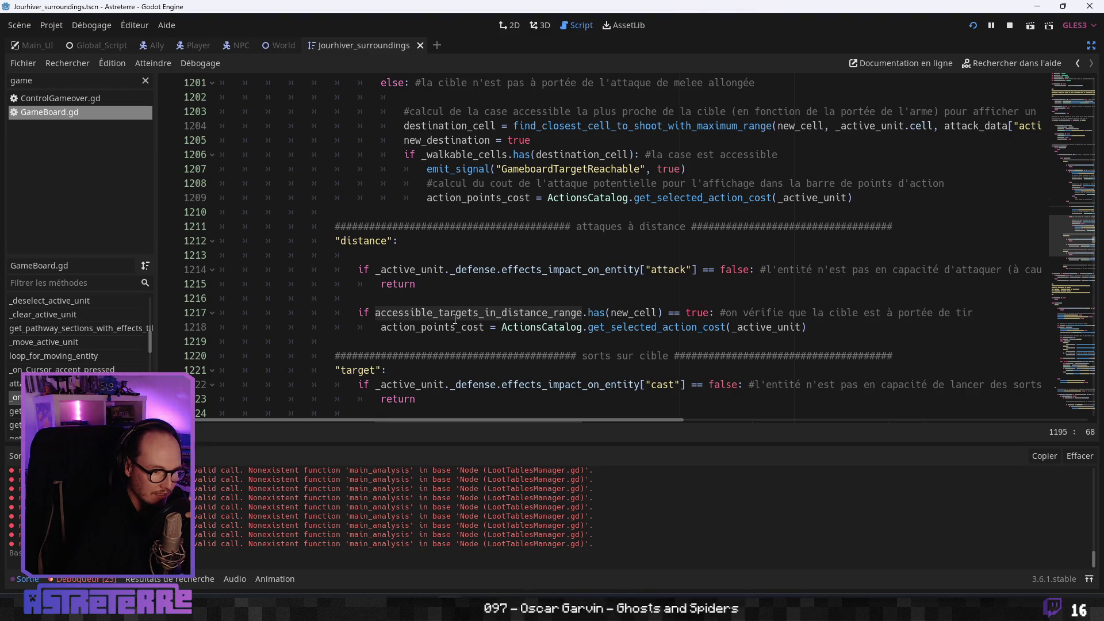
{"action": "scroll", "coordinate": [454, 319], "scroll_direction": "up", "scroll_amount": 16}
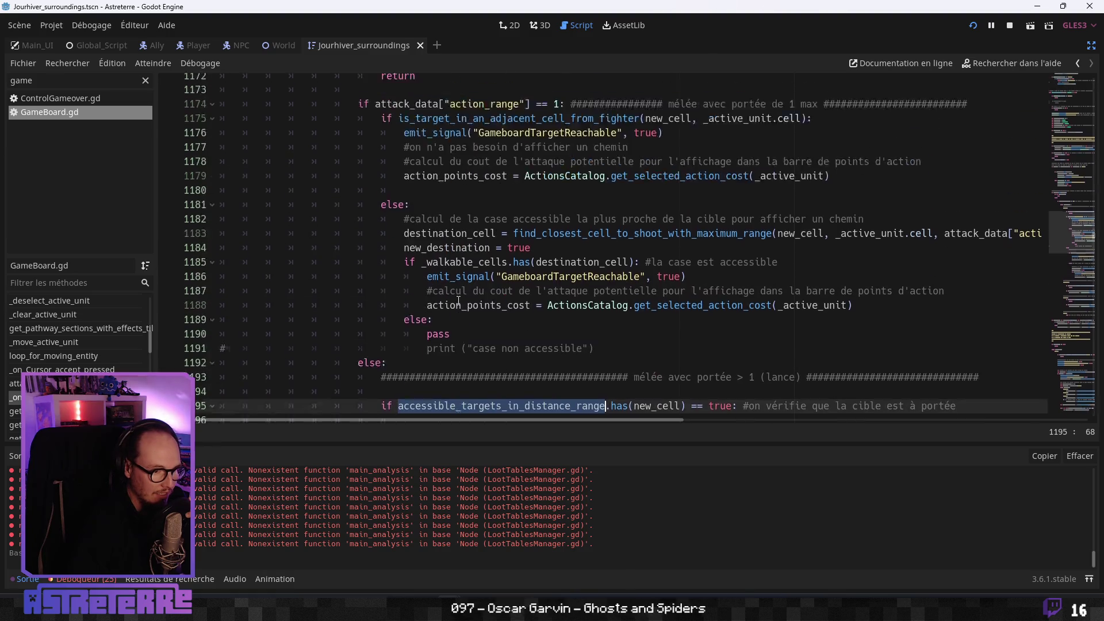
{"action": "scroll", "coordinate": [459, 301], "scroll_direction": "up", "scroll_amount": 7}
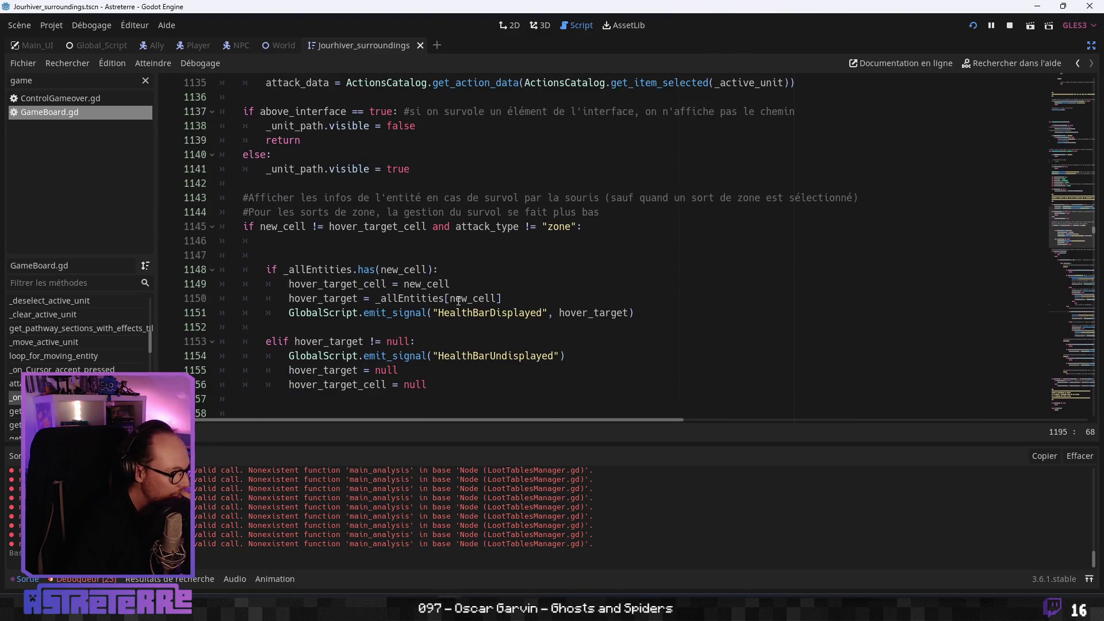
{"action": "scroll", "coordinate": [458, 301], "scroll_direction": "up", "scroll_amount": 4}
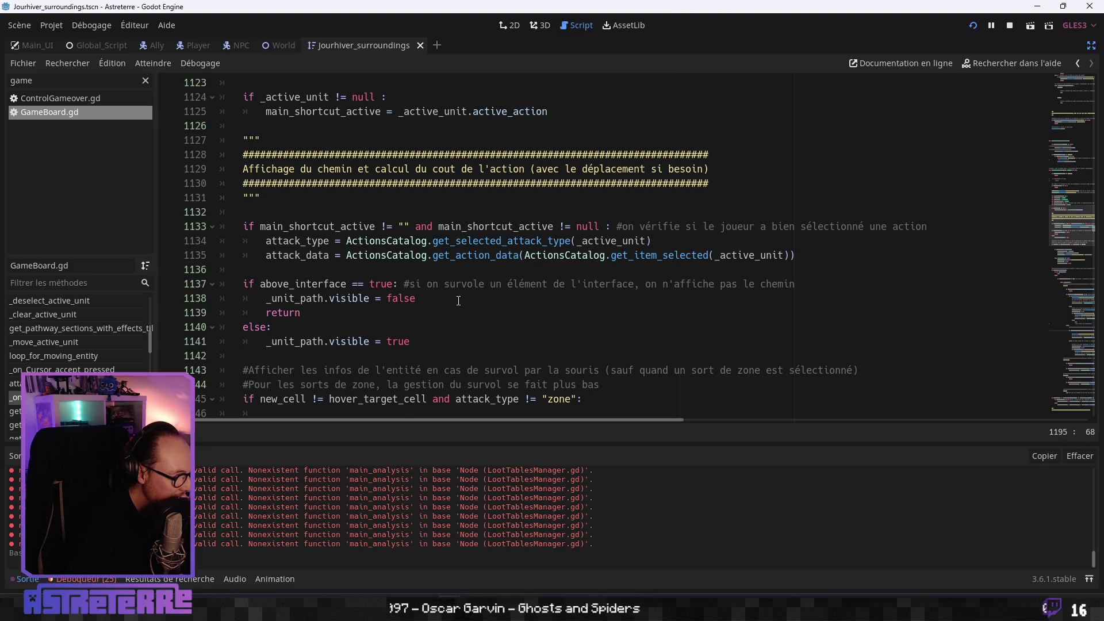
{"action": "scroll", "coordinate": [458, 300], "scroll_direction": "up", "scroll_amount": 4}
{"action": "scroll", "coordinate": [458, 300], "scroll_direction": "up", "scroll_amount": 4}
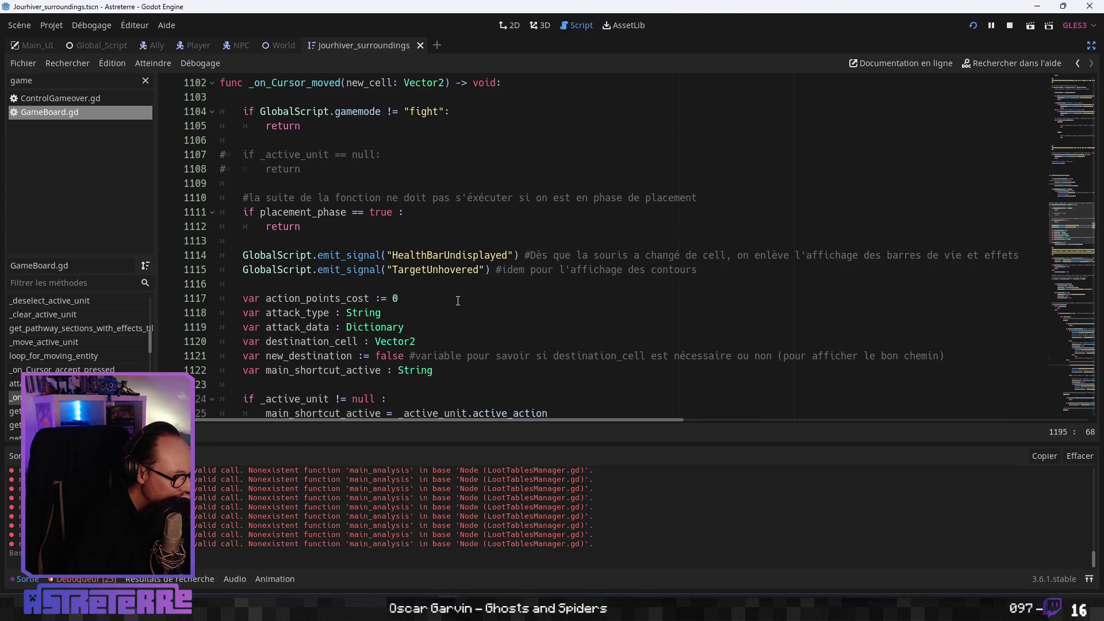
{"action": "scroll", "coordinate": [458, 301], "scroll_direction": "down", "scroll_amount": 12}
{"action": "scroll", "coordinate": [458, 302], "scroll_direction": "down", "scroll_amount": 20}
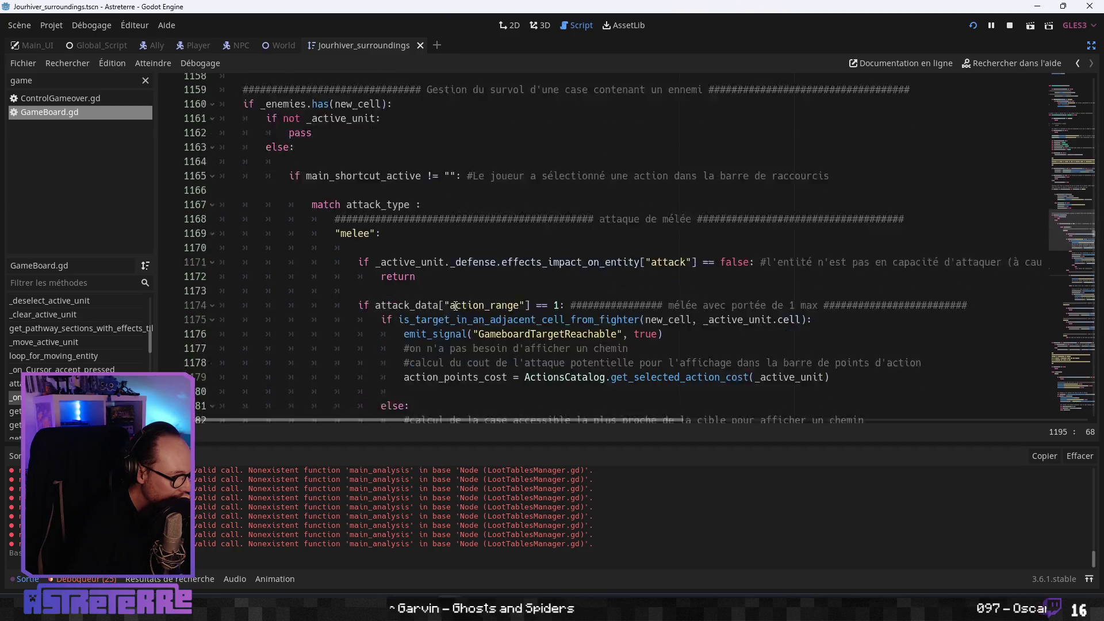
{"action": "scroll", "coordinate": [452, 309], "scroll_direction": "up", "scroll_amount": 5}
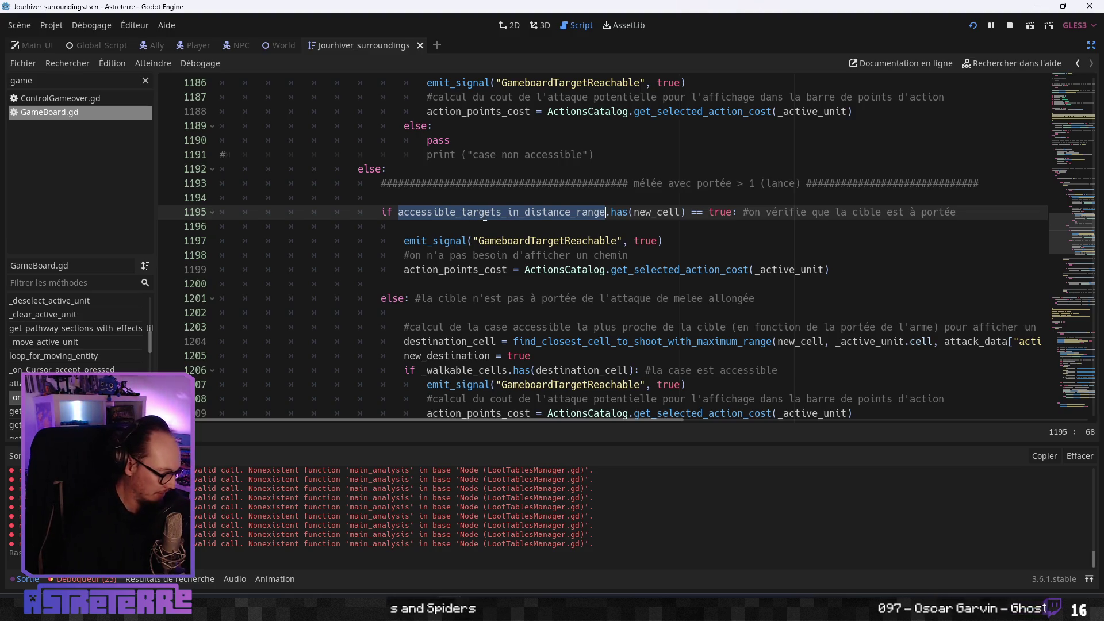
- Find all 17 uses of accessible_targets_in_distance_range and jump to its .clear() at line 2079
{"action": "key", "text": "ctrl+shift+f"}
{"action": "left_click", "coordinate": [558, 339]}
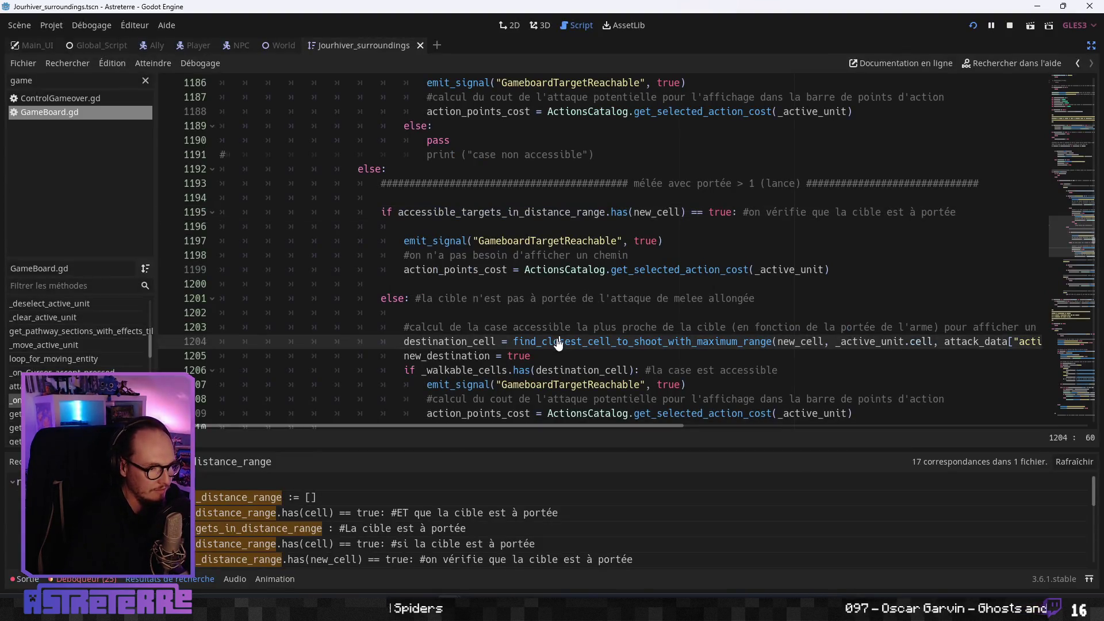
{"action": "left_click_drag", "start_coordinate": [557, 343], "coordinate": [551, 308]}
{"action": "left_click", "coordinate": [551, 297]}
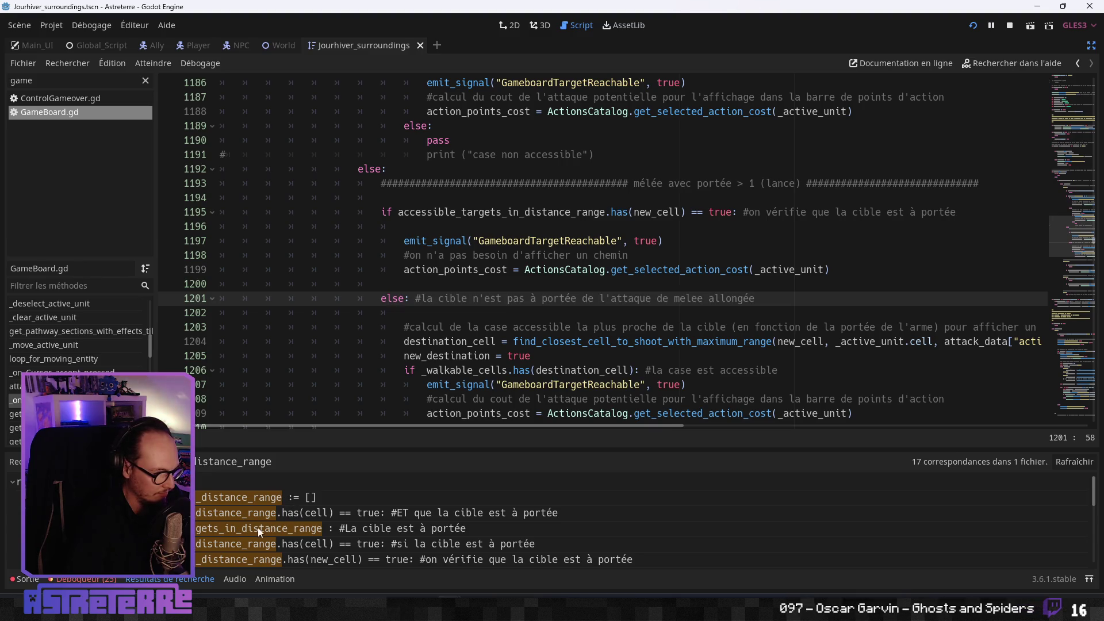
{"action": "scroll", "coordinate": [261, 537], "scroll_direction": "down", "scroll_amount": 3}
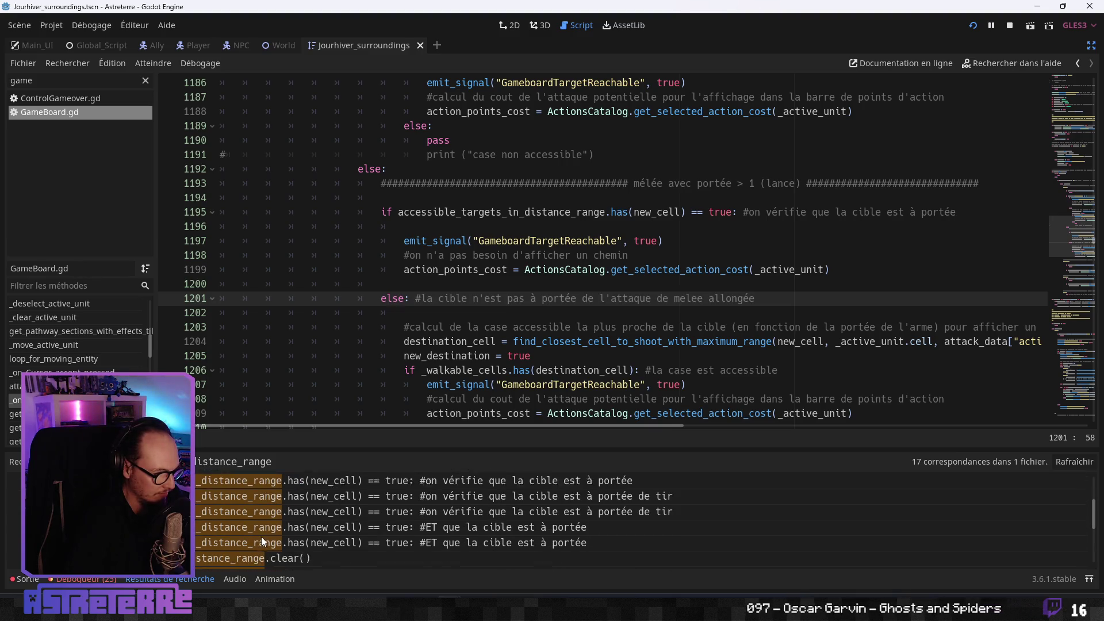
{"action": "scroll", "coordinate": [261, 540], "scroll_direction": "down", "scroll_amount": 2}
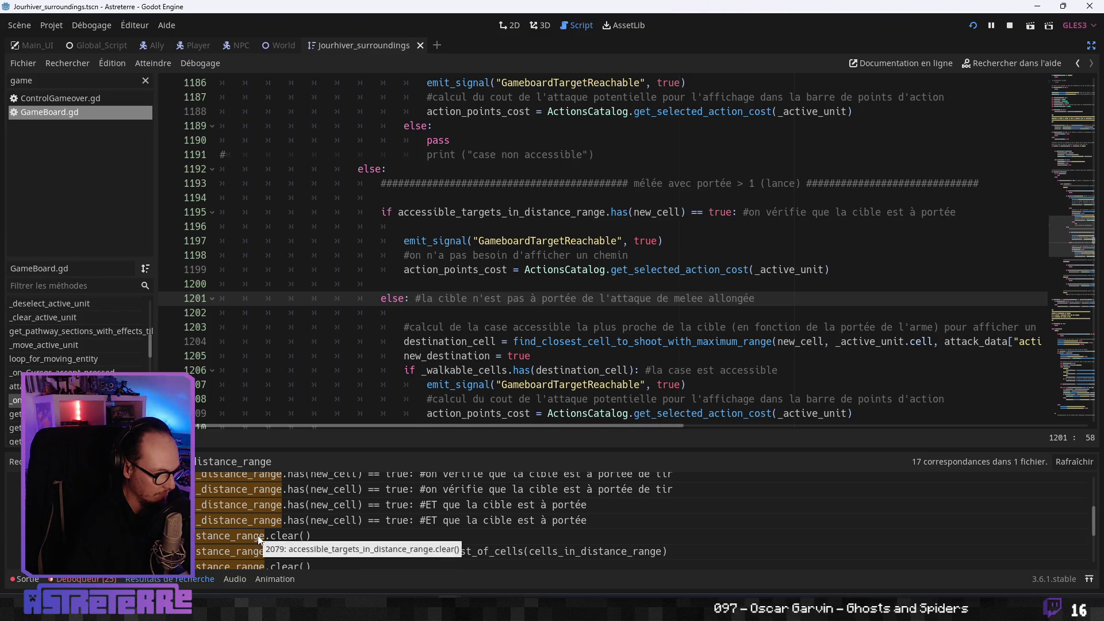
{"action": "left_click", "coordinate": [259, 536]}
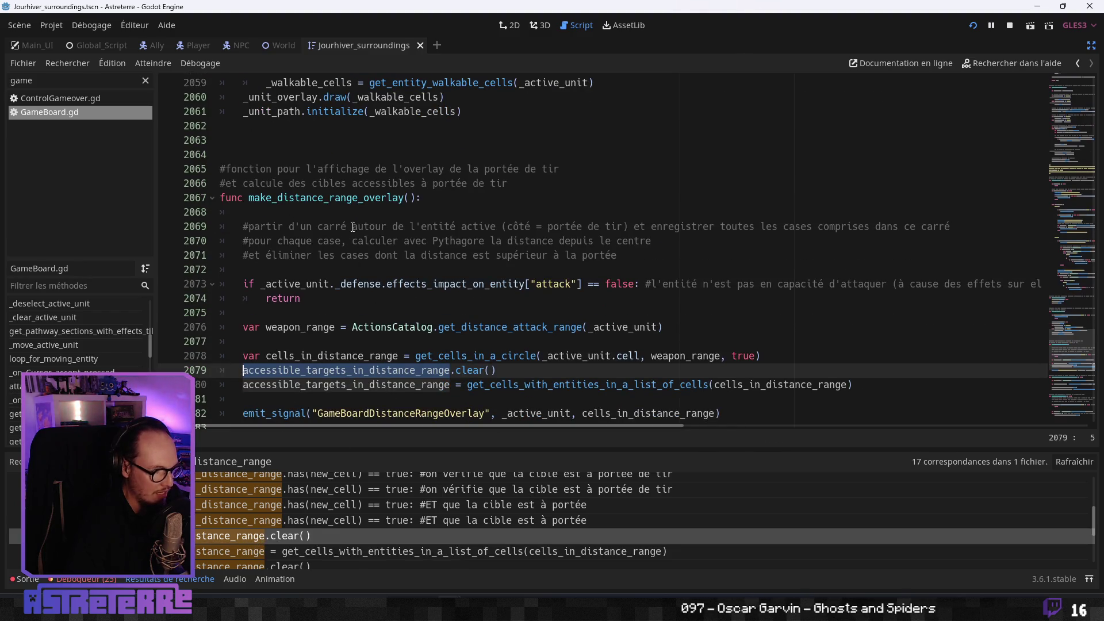
- Review make_distance_range_overlay from line 2070 to the melee-range clear() on line 2092
{"action": "left_click", "coordinate": [357, 198]}
{"action": "left_click", "coordinate": [343, 241]}
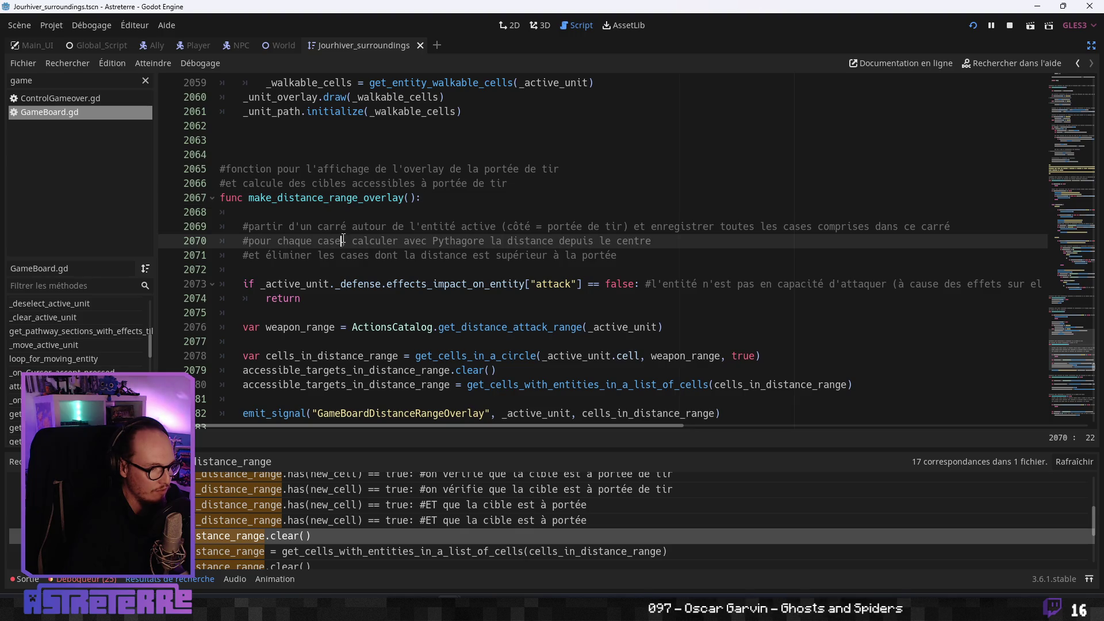
{"action": "left_click", "coordinate": [330, 369]}
{"action": "scroll", "coordinate": [329, 364], "scroll_direction": "down", "scroll_amount": 1}
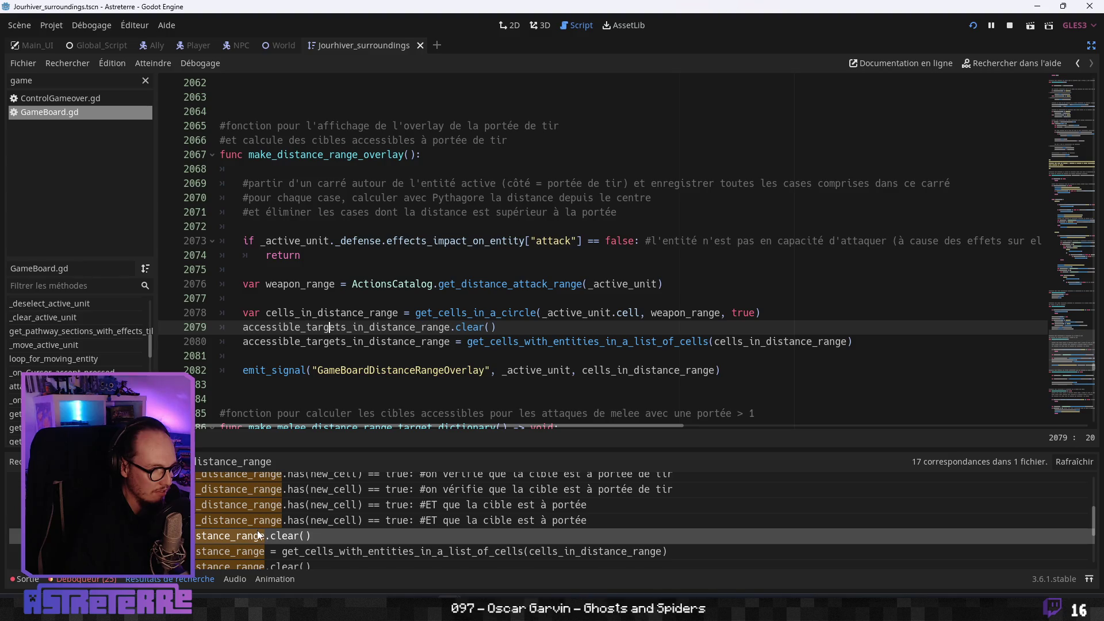
{"action": "scroll", "coordinate": [257, 533], "scroll_direction": "down", "scroll_amount": 1}
{"action": "scroll", "coordinate": [304, 369], "scroll_direction": "down", "scroll_amount": 4}
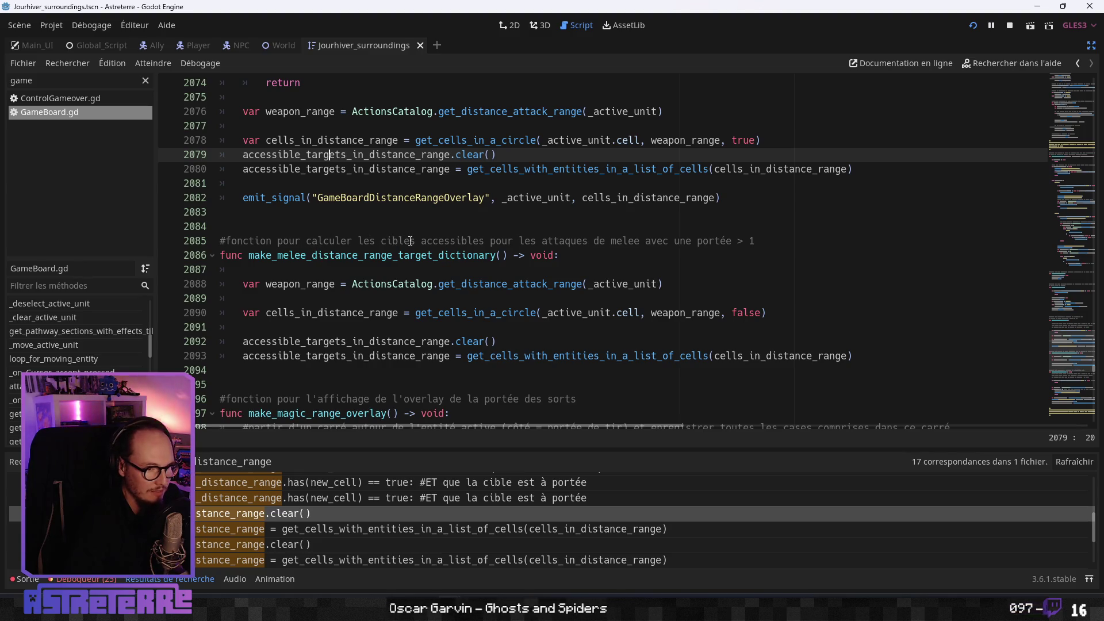
{"action": "left_click", "coordinate": [314, 341]}
{"action": "left_click", "coordinate": [393, 154]}
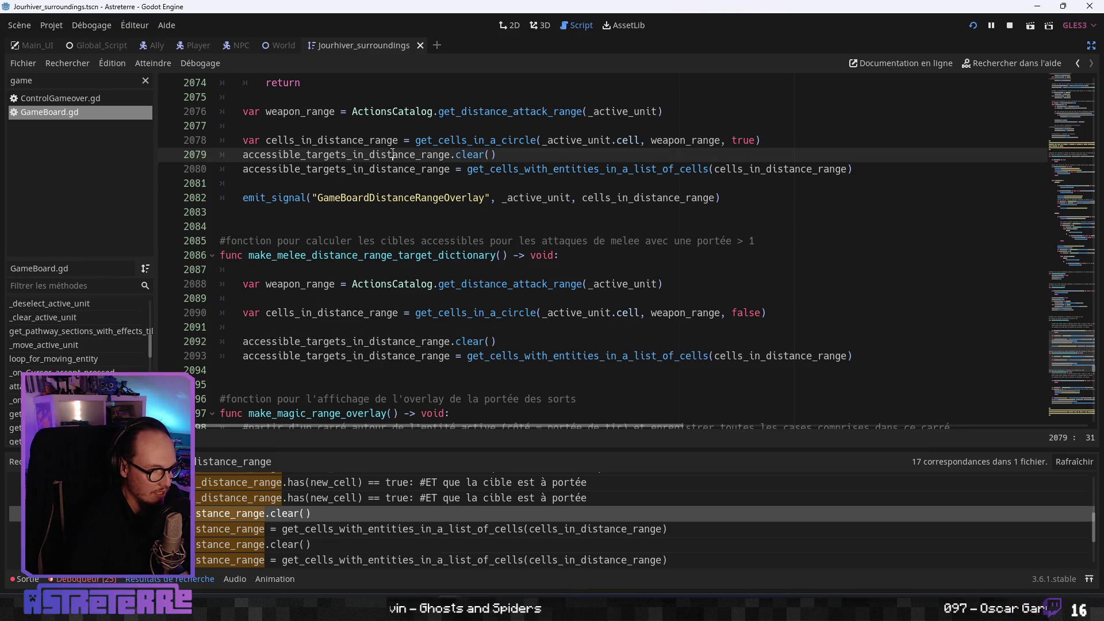
{"action": "left_click", "coordinate": [378, 341]}
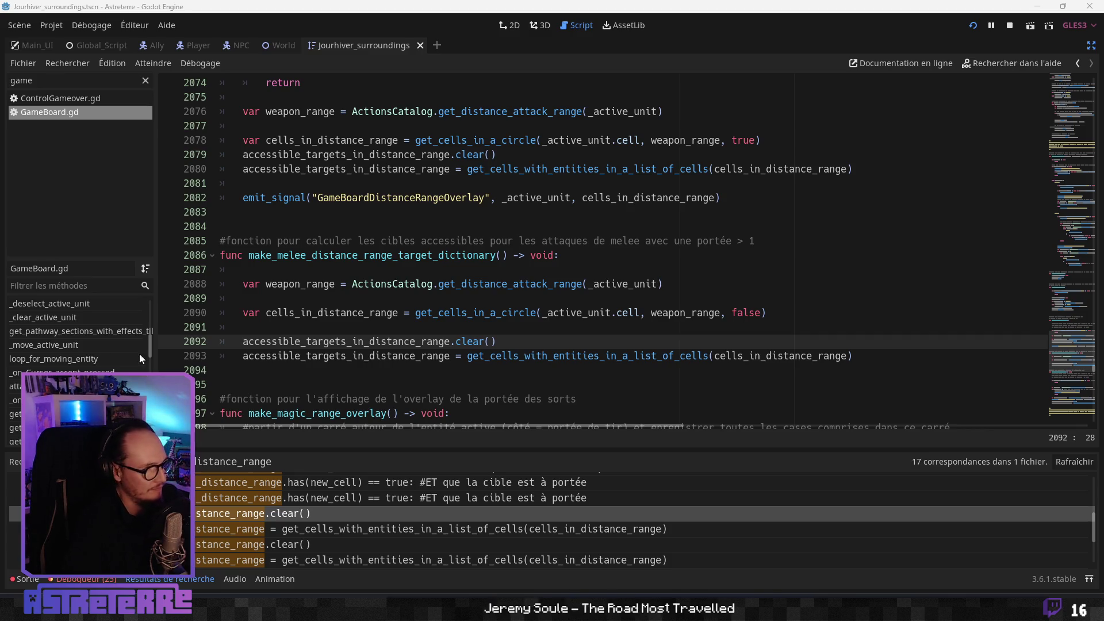
- Select accessible_targets_in_distance_range on line 2092, then make_melee_distance_range_target_dictionary on line 2086
{"action": "left_click", "coordinate": [364, 355]}
{"action": "key", "text": "Up"}
{"action": "key", "text": "ctrl+Left"}
{"action": "key", "text": "ctrl+shift+Right"}
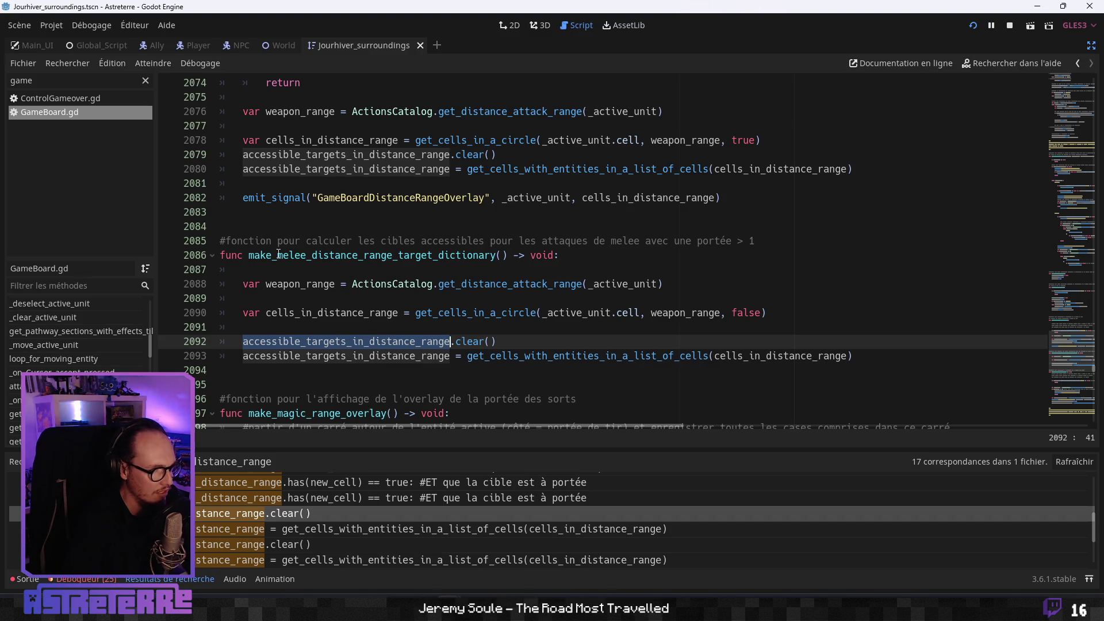
{"action": "left_click_drag", "start_coordinate": [248, 255], "coordinate": [497, 255]}
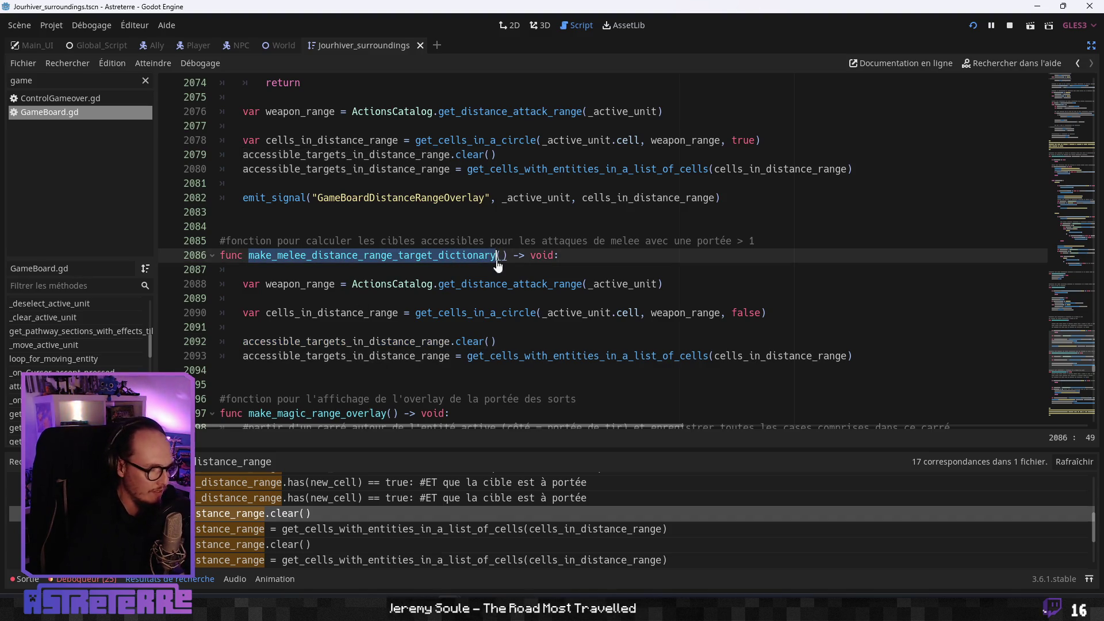
- Search all project files for make_melee_distance_range_target_dictionary and jump to its call on line 553
{"action": "key", "text": "ctrl+shift+f"}
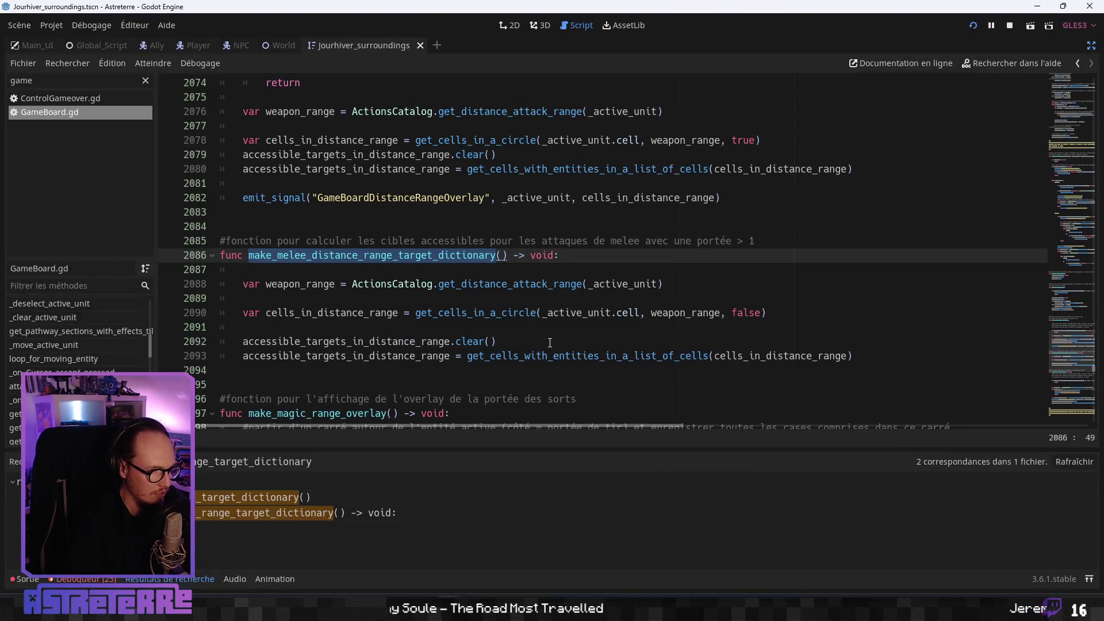
{"action": "left_click", "coordinate": [564, 339]}
{"action": "left_click", "coordinate": [278, 497]}
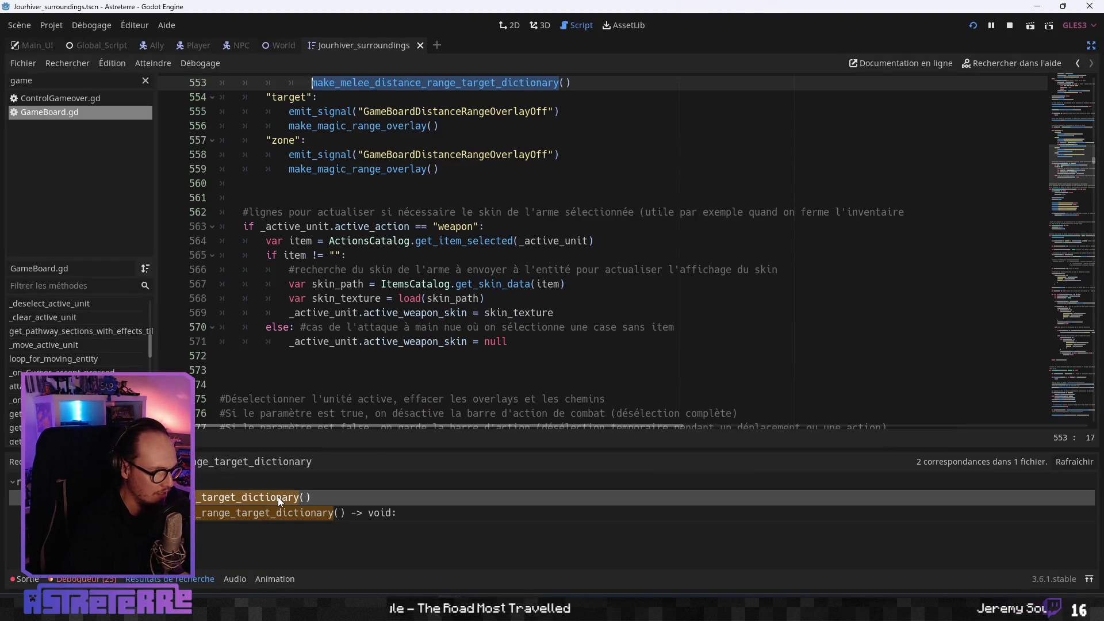
- Review the melee branch around line 553, where the function is called when action_range exceeds 1
{"action": "scroll", "coordinate": [350, 240], "scroll_direction": "up", "scroll_amount": 3}
{"action": "scroll", "coordinate": [350, 240], "scroll_direction": "up", "scroll_amount": 2}
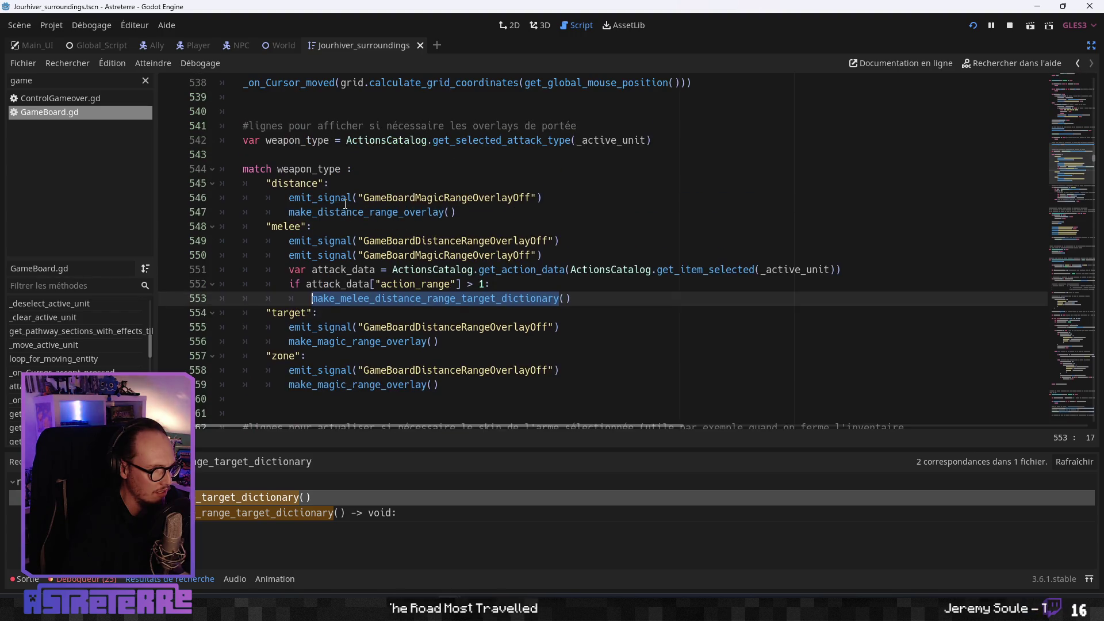
{"action": "scroll", "coordinate": [333, 301], "scroll_direction": "up", "scroll_amount": 4}
{"action": "scroll", "coordinate": [334, 301], "scroll_direction": "up", "scroll_amount": 13}
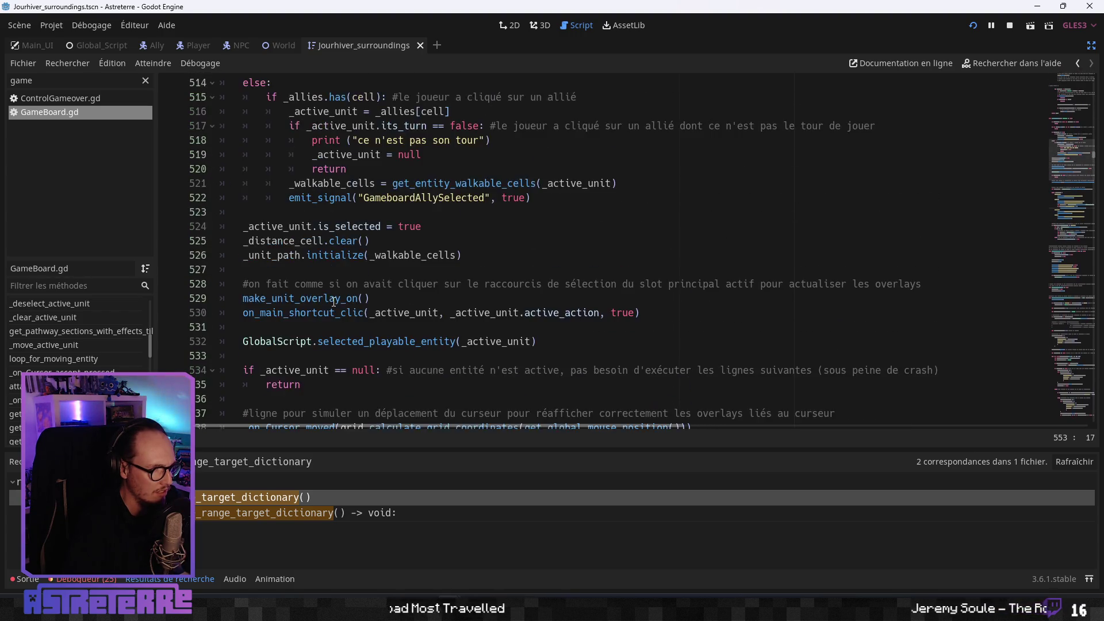
{"action": "scroll", "coordinate": [333, 302], "scroll_direction": "down", "scroll_amount": 18}
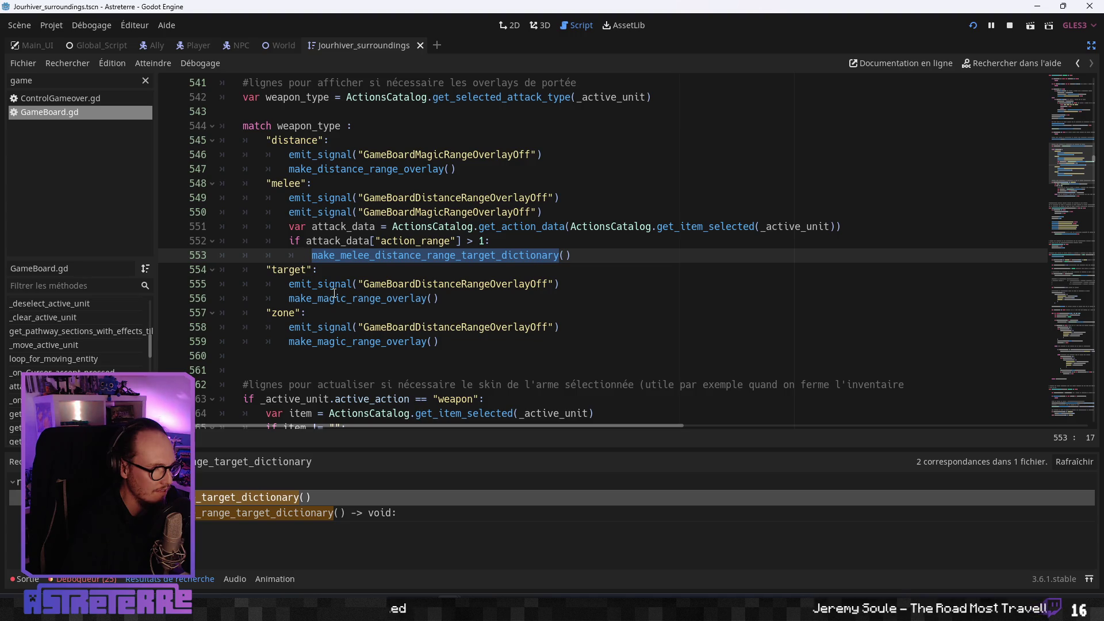
{"action": "scroll", "coordinate": [334, 294], "scroll_direction": "up", "scroll_amount": 1}
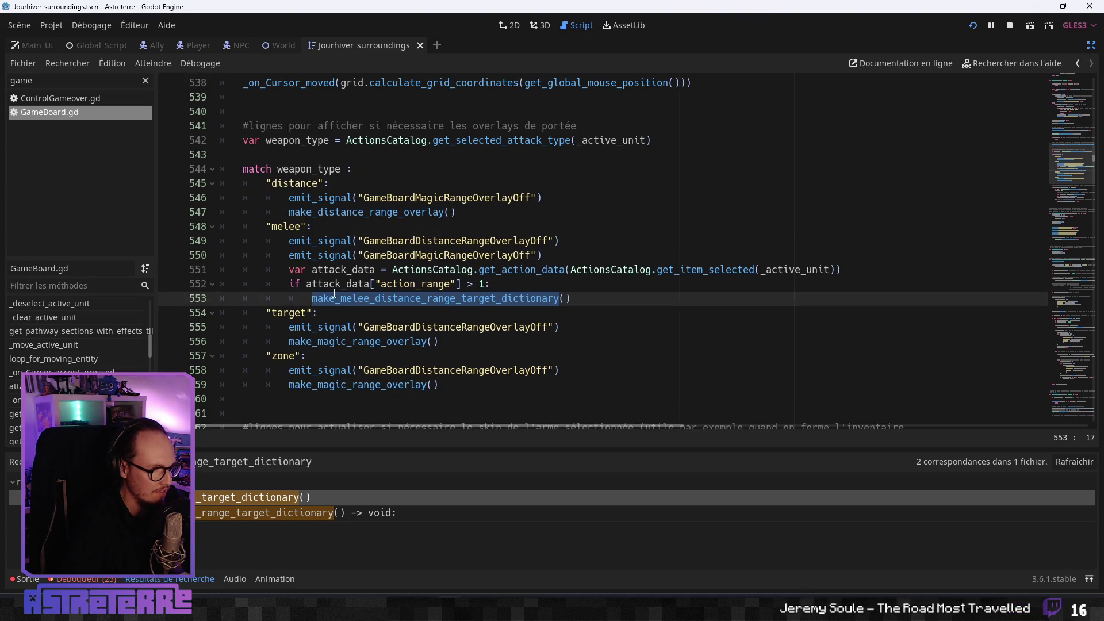
{"action": "left_click", "coordinate": [341, 295]}
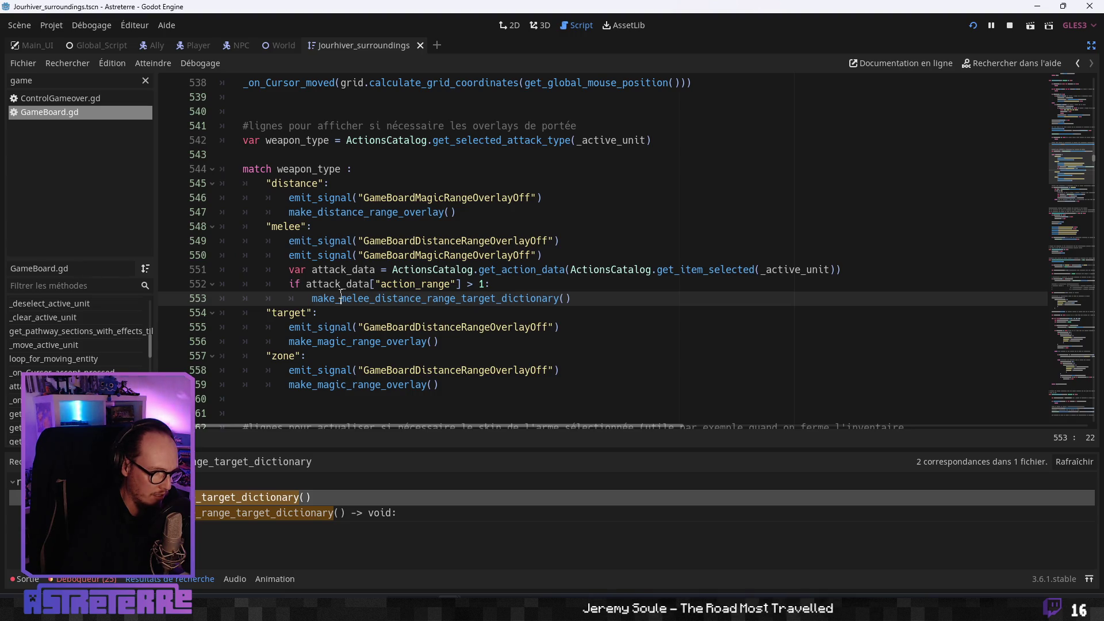
{"action": "scroll", "coordinate": [342, 294], "scroll_direction": "up", "scroll_amount": 5}
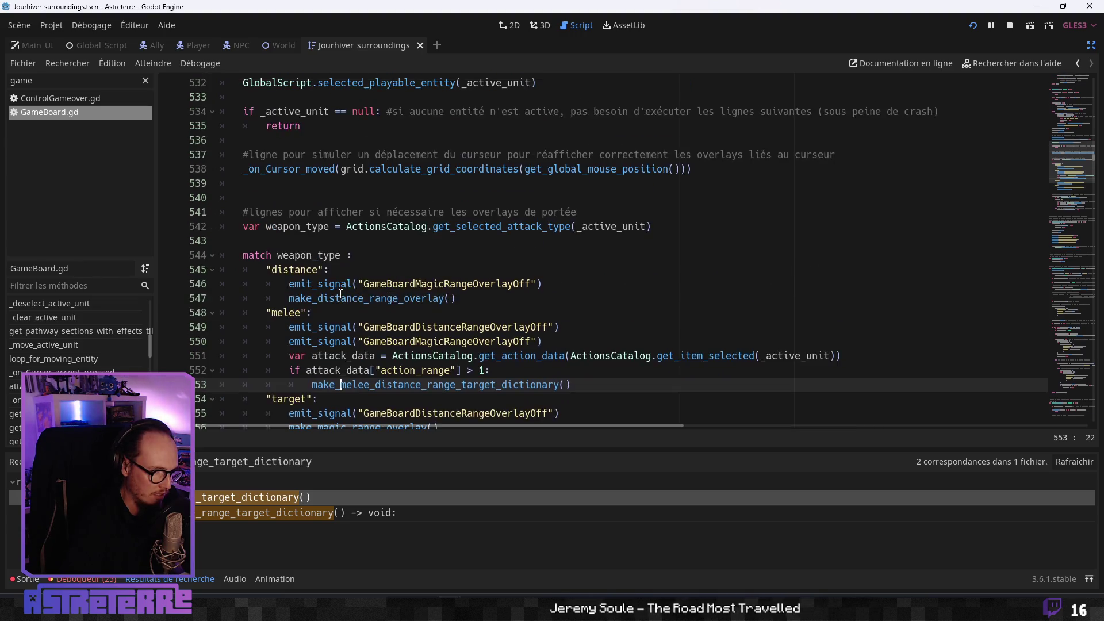
{"action": "scroll", "coordinate": [341, 294], "scroll_direction": "down", "scroll_amount": 4}
{"action": "scroll", "coordinate": [342, 293], "scroll_direction": "up", "scroll_amount": 12}
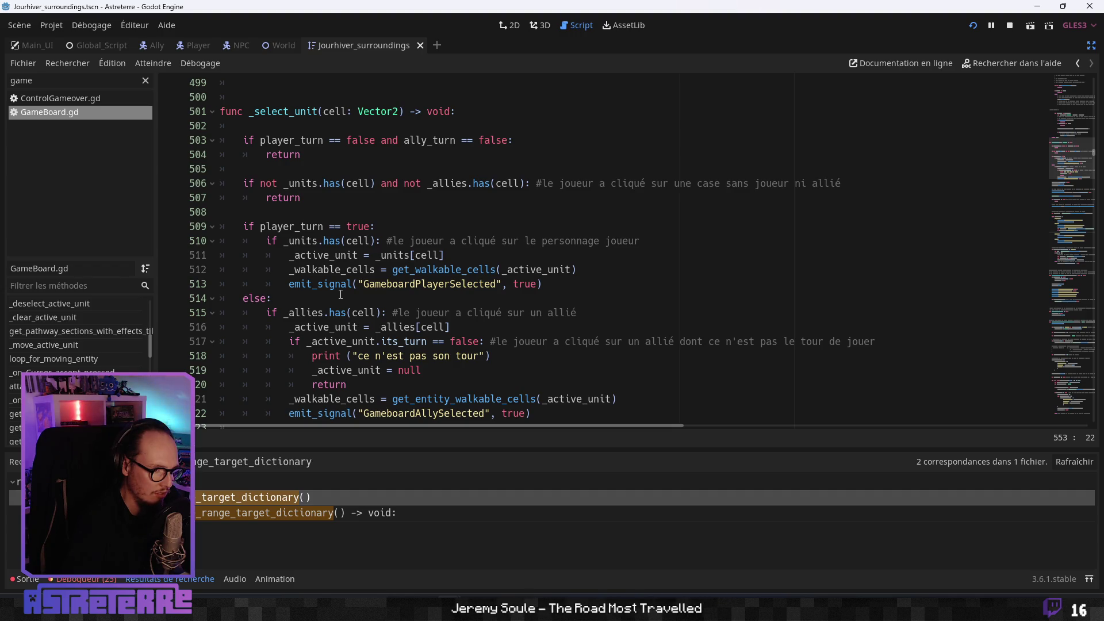
{"action": "scroll", "coordinate": [340, 294], "scroll_direction": "down", "scroll_amount": 14}
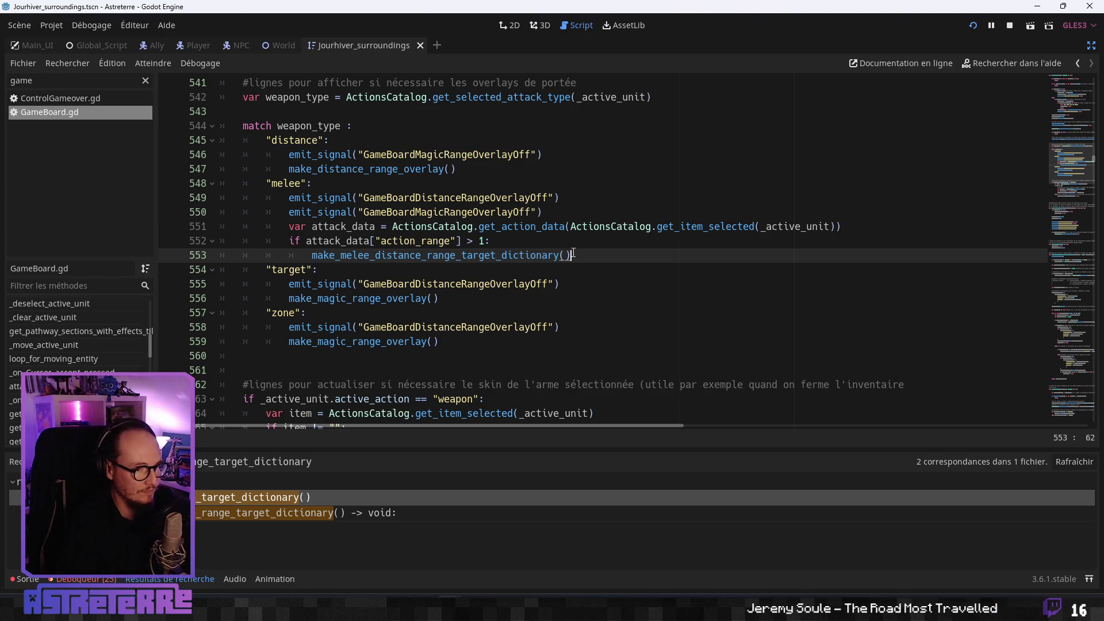
- Select the make_melee_distance_range_target_dictionary call over lines 551–553, then deselect at line 556
{"action": "left_click_drag", "start_coordinate": [573, 254], "coordinate": [311, 255]}
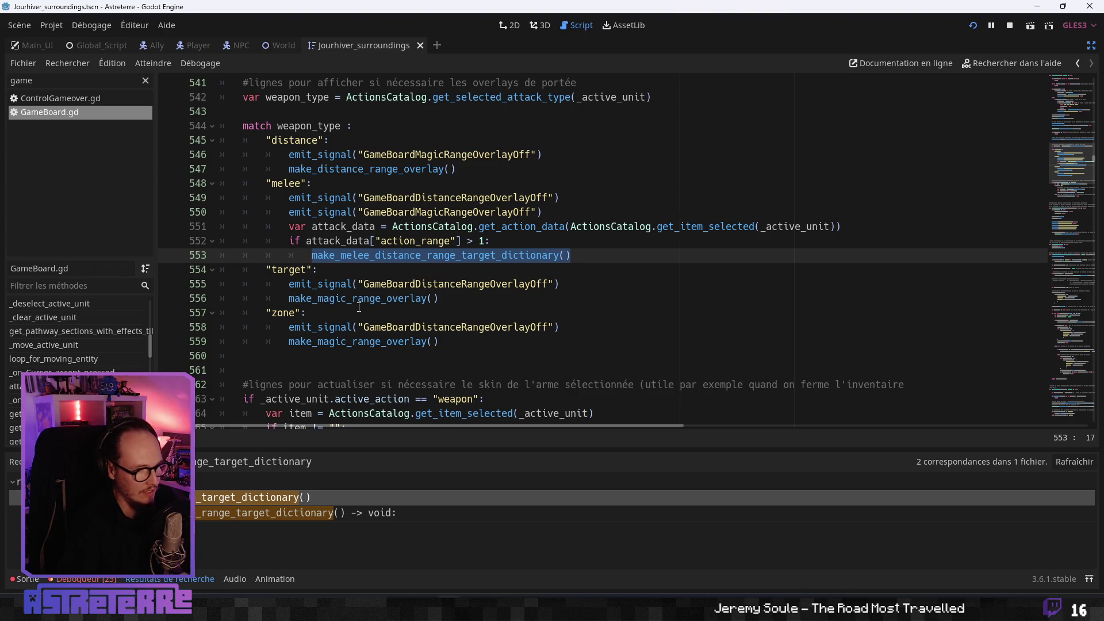
{"action": "left_click_drag", "start_coordinate": [572, 255], "coordinate": [289, 227]}
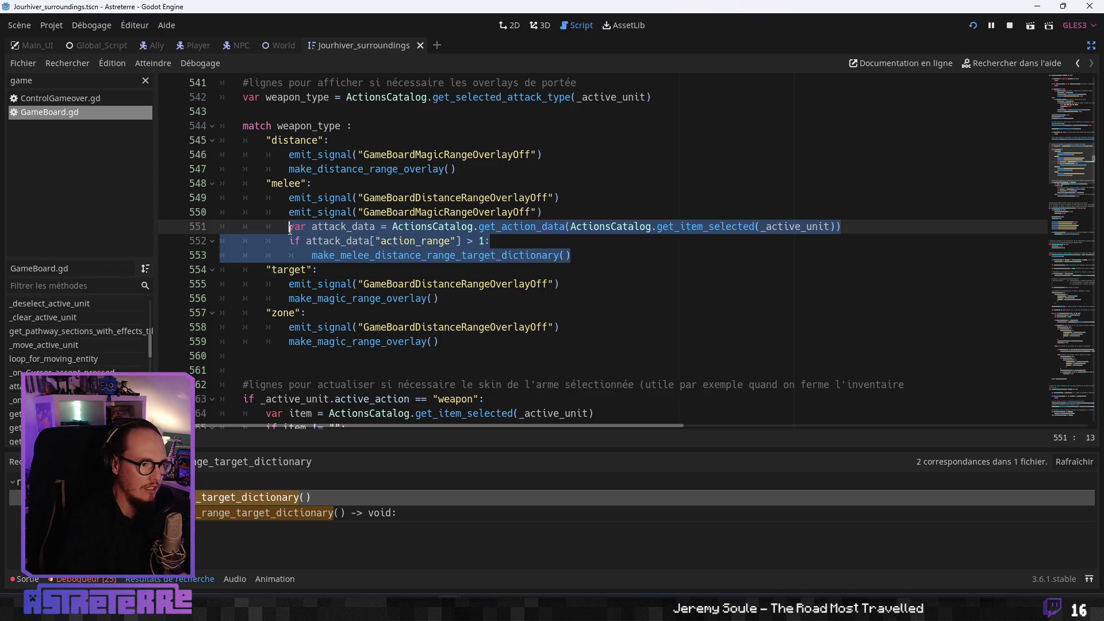
{"action": "left_click", "coordinate": [360, 300]}
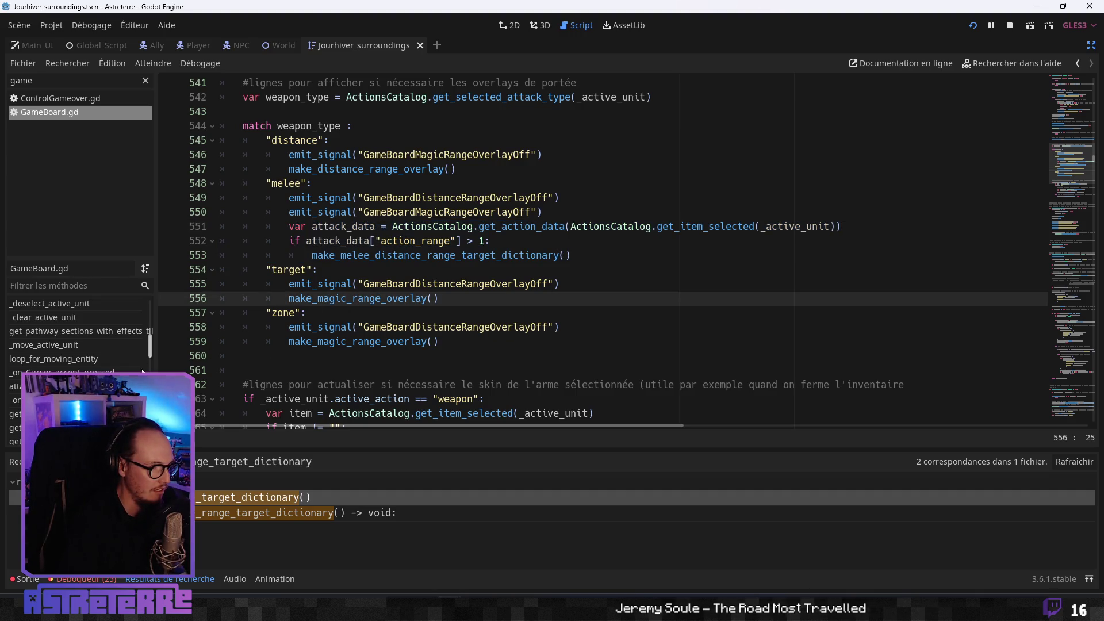
- Go to GameBoard.gd's _ready function and find the on_main_shortcut_clic connection on line 163
{"action": "scroll", "coordinate": [78, 333], "scroll_direction": "up", "scroll_amount": 5}
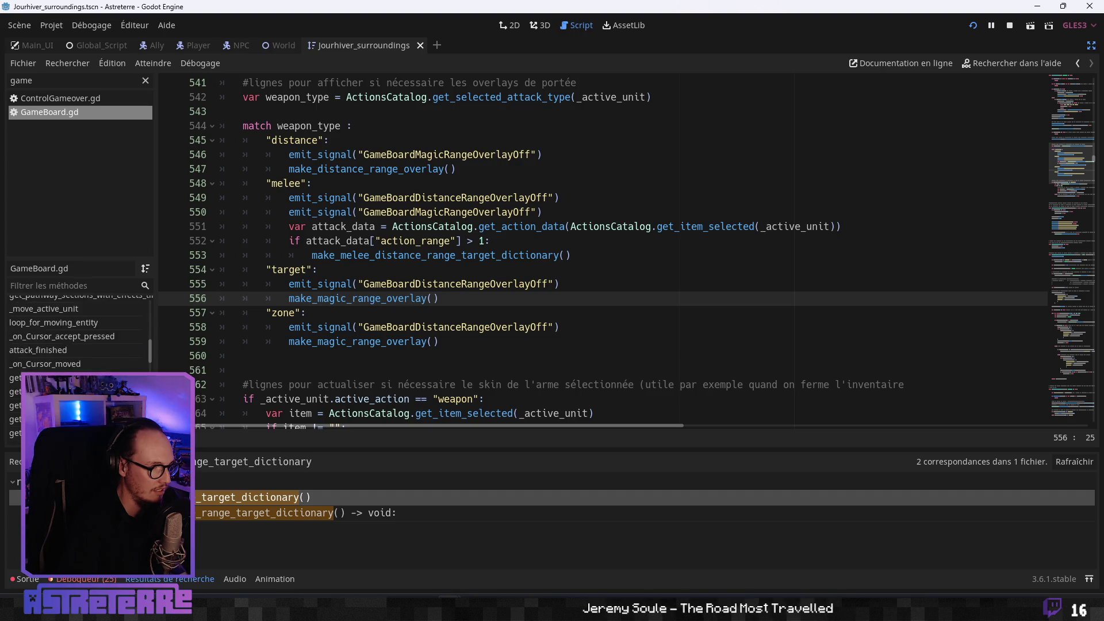
{"action": "scroll", "coordinate": [77, 334], "scroll_direction": "up", "scroll_amount": 1}
{"action": "scroll", "coordinate": [348, 313], "scroll_direction": "up", "scroll_amount": 20}
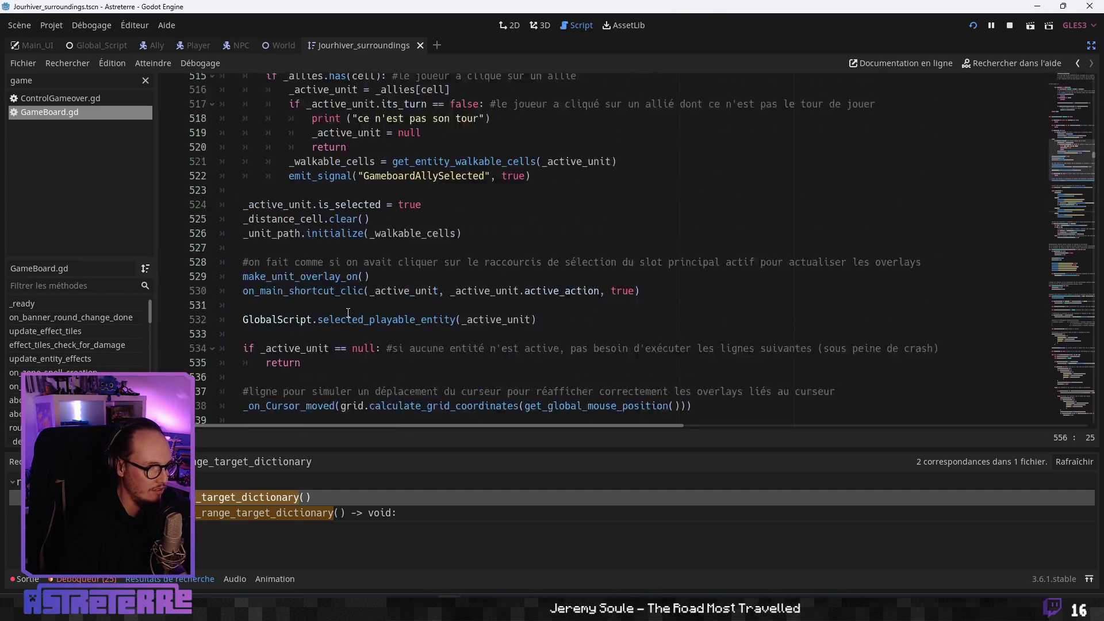
{"action": "scroll", "coordinate": [348, 313], "scroll_direction": "up", "scroll_amount": 20}
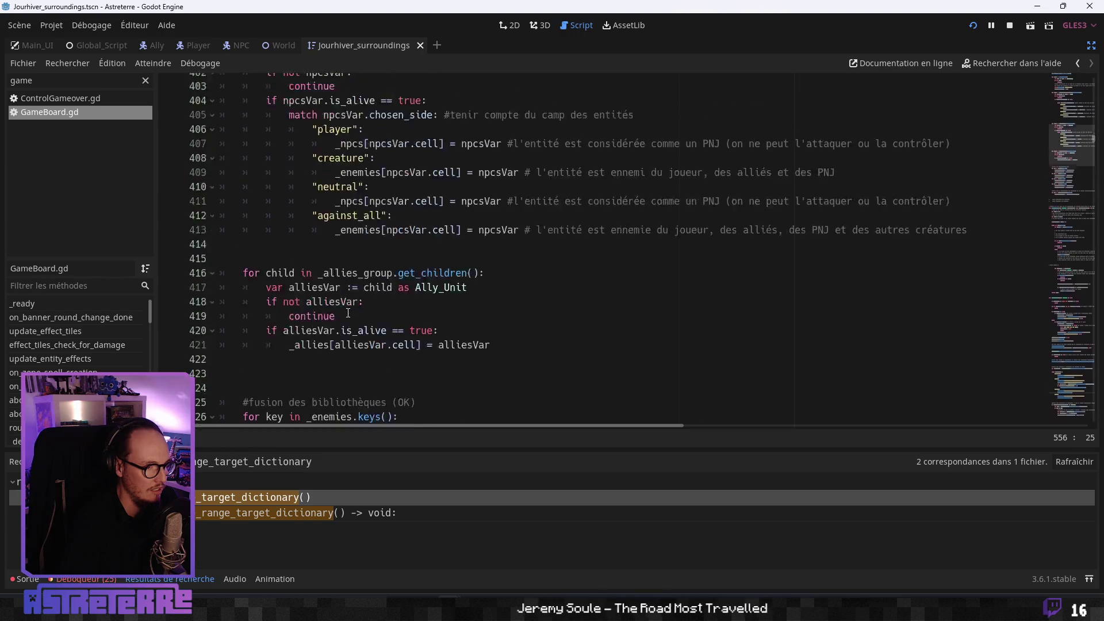
{"action": "scroll", "coordinate": [348, 312], "scroll_direction": "up", "scroll_amount": 20}
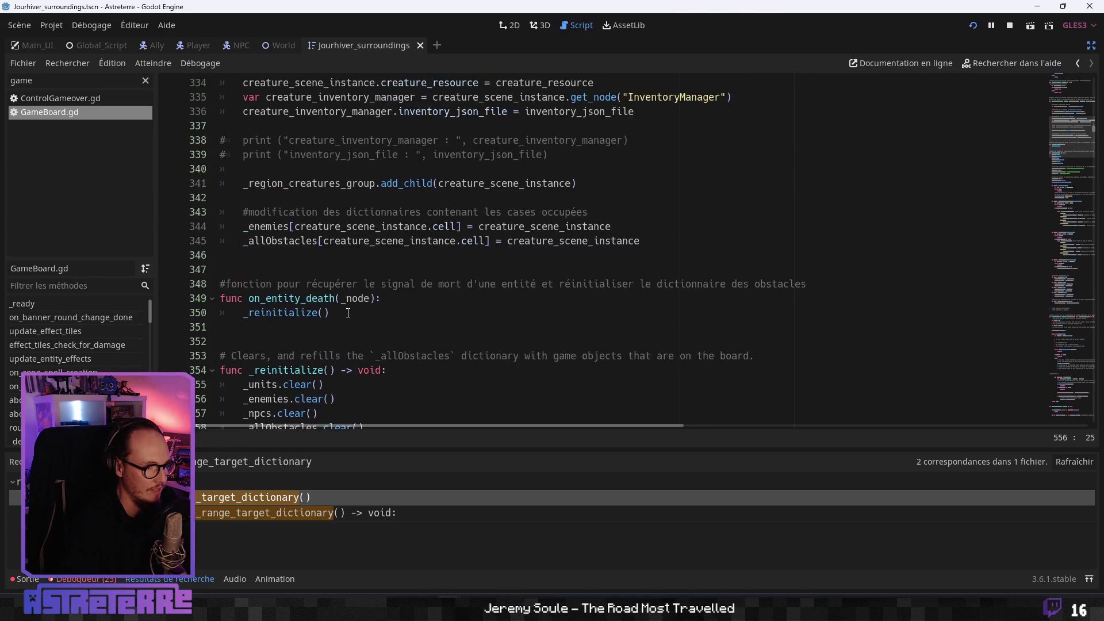
{"action": "scroll", "coordinate": [347, 313], "scroll_direction": "up", "scroll_amount": 20}
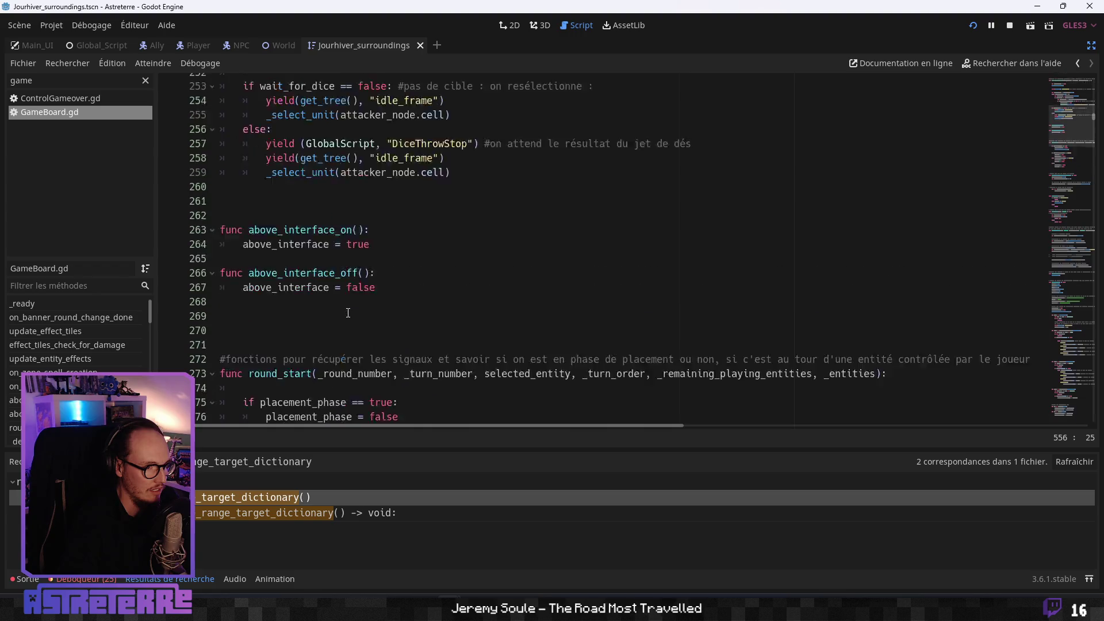
{"action": "scroll", "coordinate": [348, 313], "scroll_direction": "up", "scroll_amount": 10}
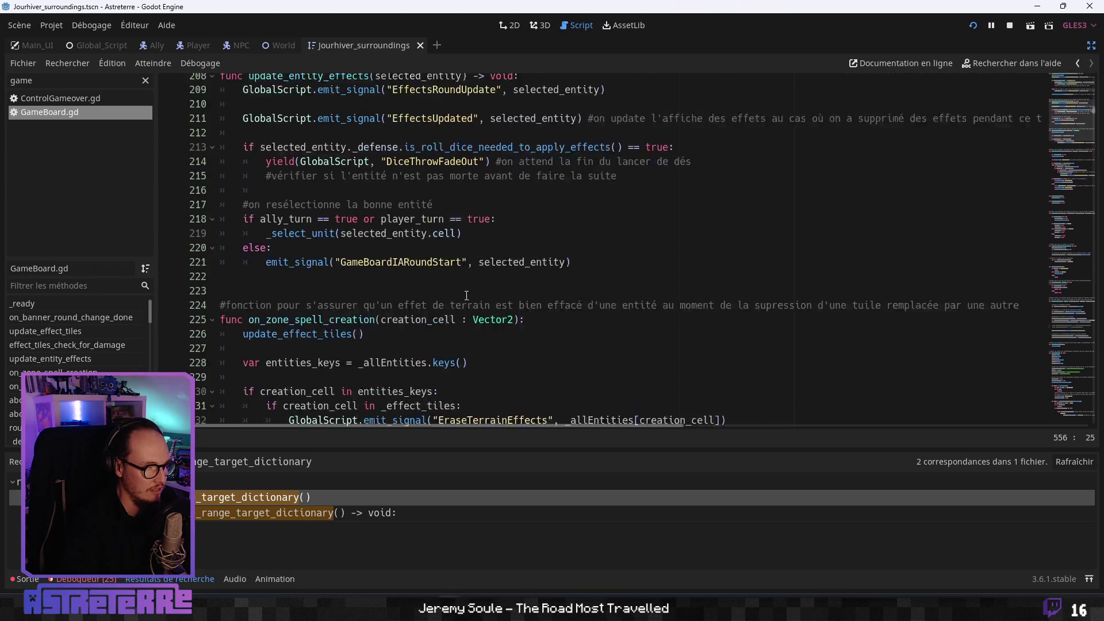
{"action": "left_click", "coordinate": [1065, 90]}
{"action": "left_click", "coordinate": [1065, 81]}
{"action": "scroll", "coordinate": [219, 352], "scroll_direction": "down", "scroll_amount": 9}
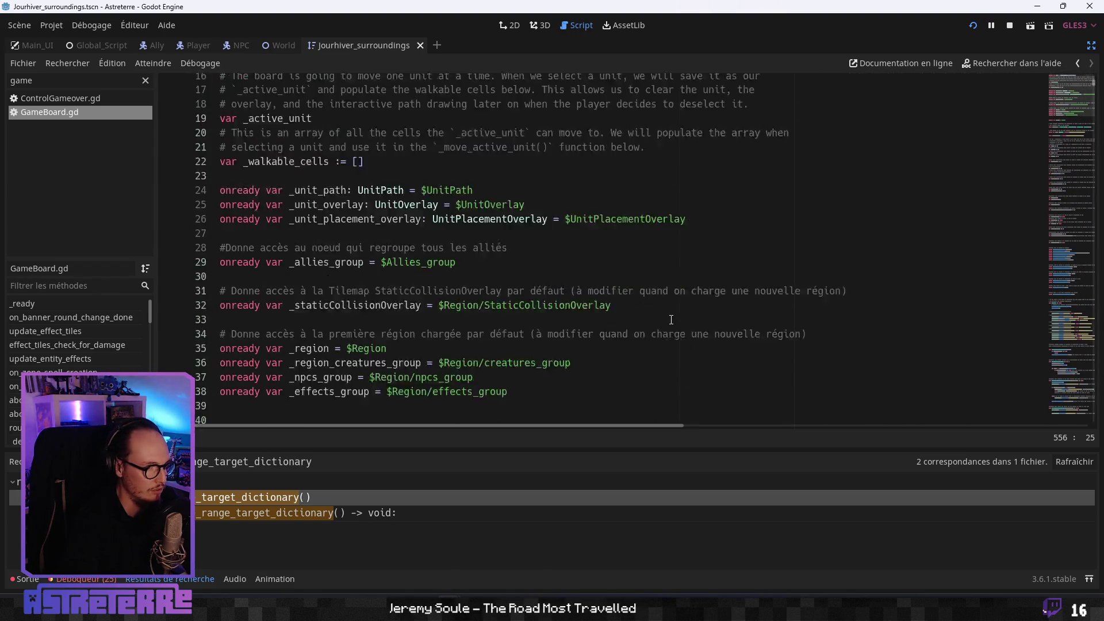
{"action": "left_click", "coordinate": [71, 304]}
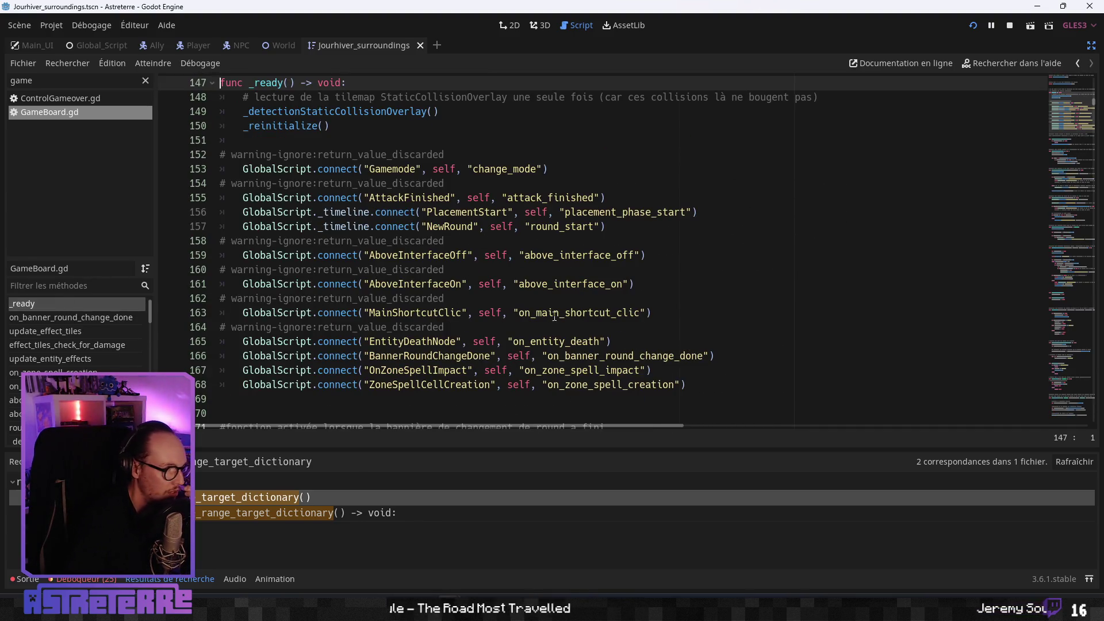
{"action": "left_click", "coordinate": [577, 312]}
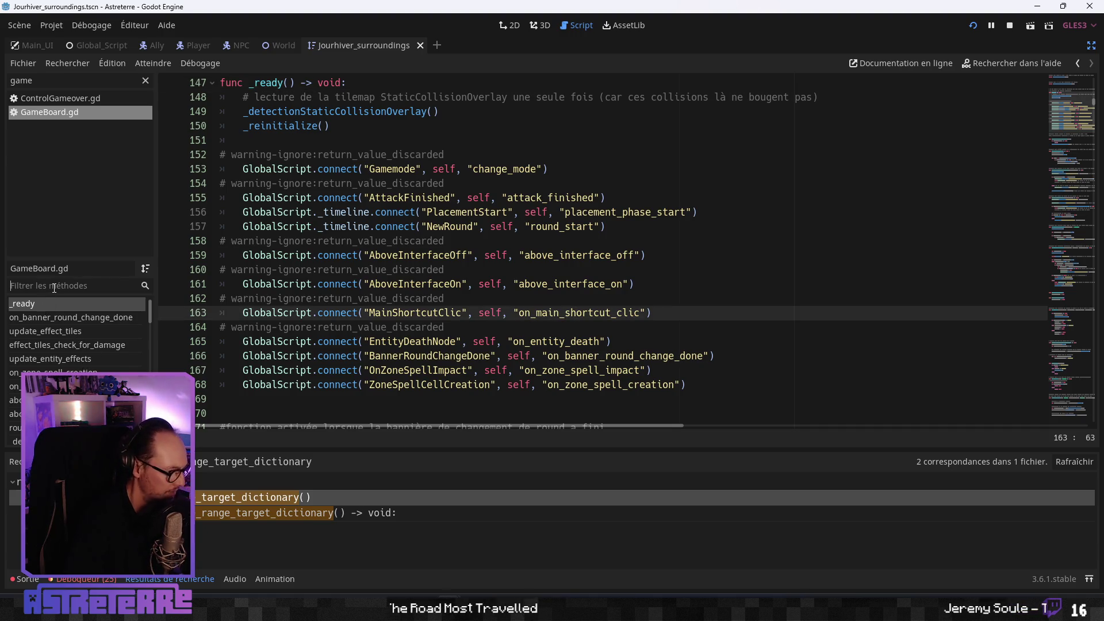
{"action": "type", "text": "main"}
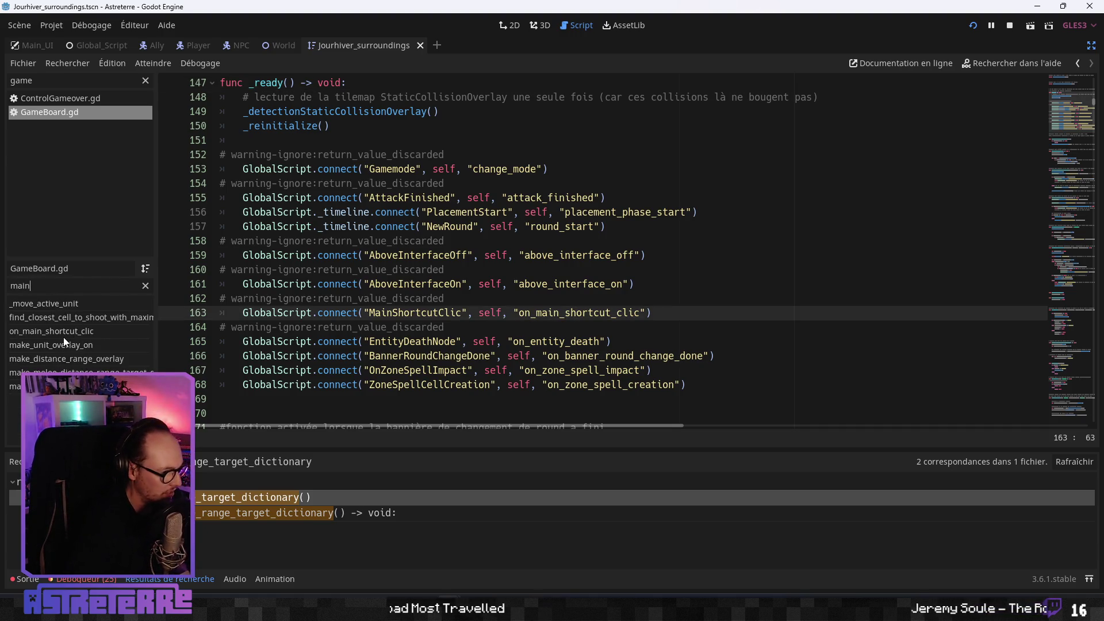
{"action": "left_click", "coordinate": [66, 335]}
{"action": "left_click", "coordinate": [376, 283]}
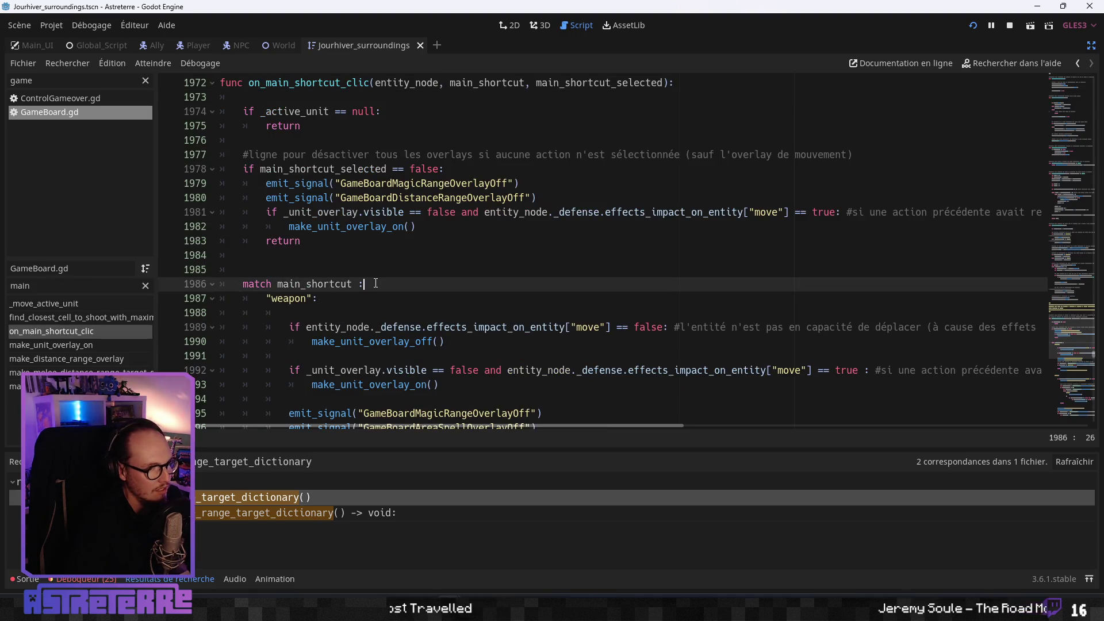
{"action": "left_click", "coordinate": [328, 263]}
{"action": "scroll", "coordinate": [344, 271], "scroll_direction": "down", "scroll_amount": 2}
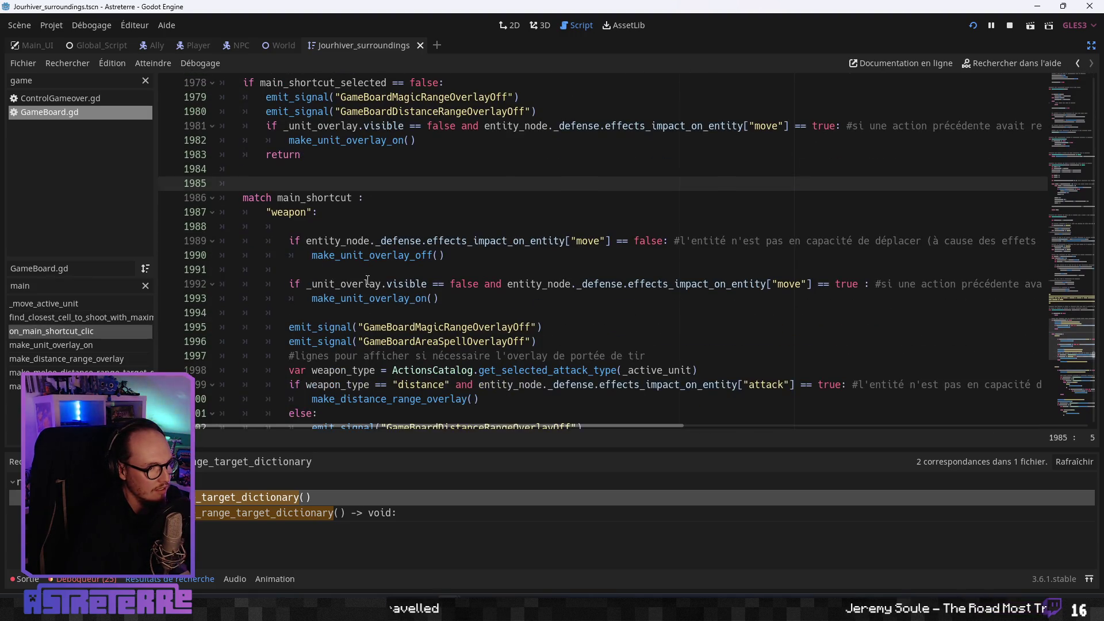
{"action": "left_click", "coordinate": [342, 241]}
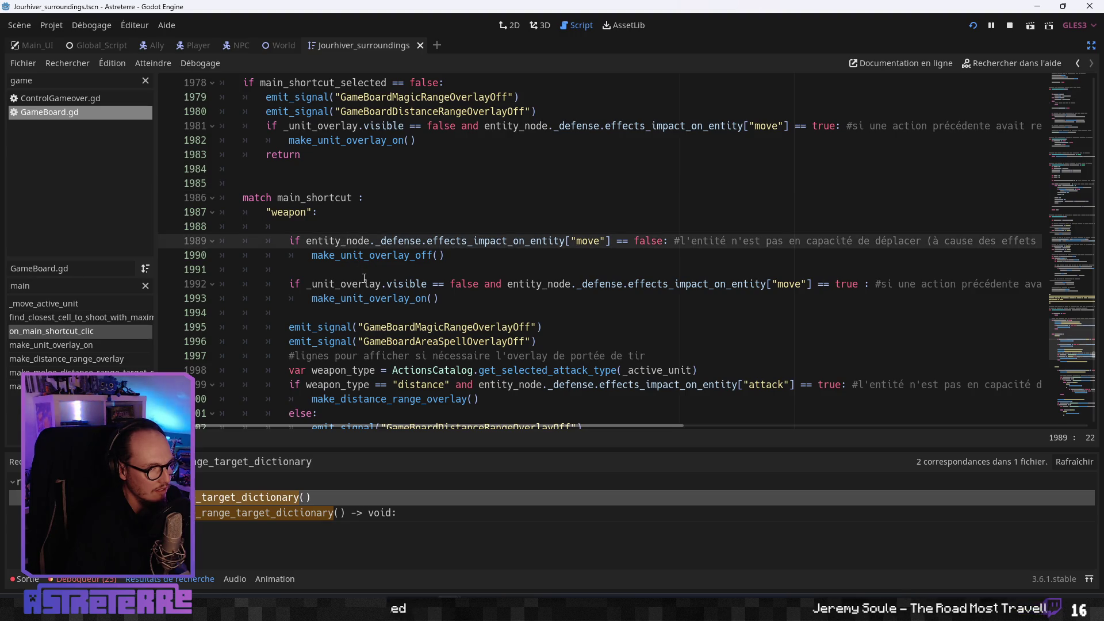
{"action": "scroll", "coordinate": [350, 259], "scroll_direction": "down", "scroll_amount": 2}
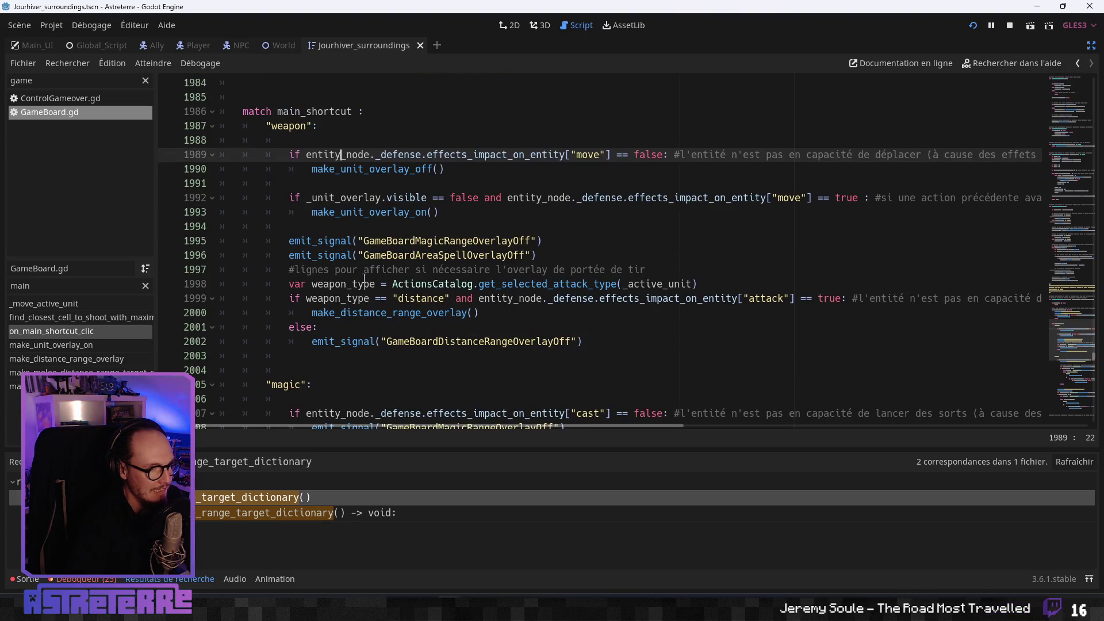
{"action": "left_click", "coordinate": [364, 279]}
{"action": "left_click", "coordinate": [445, 299]}
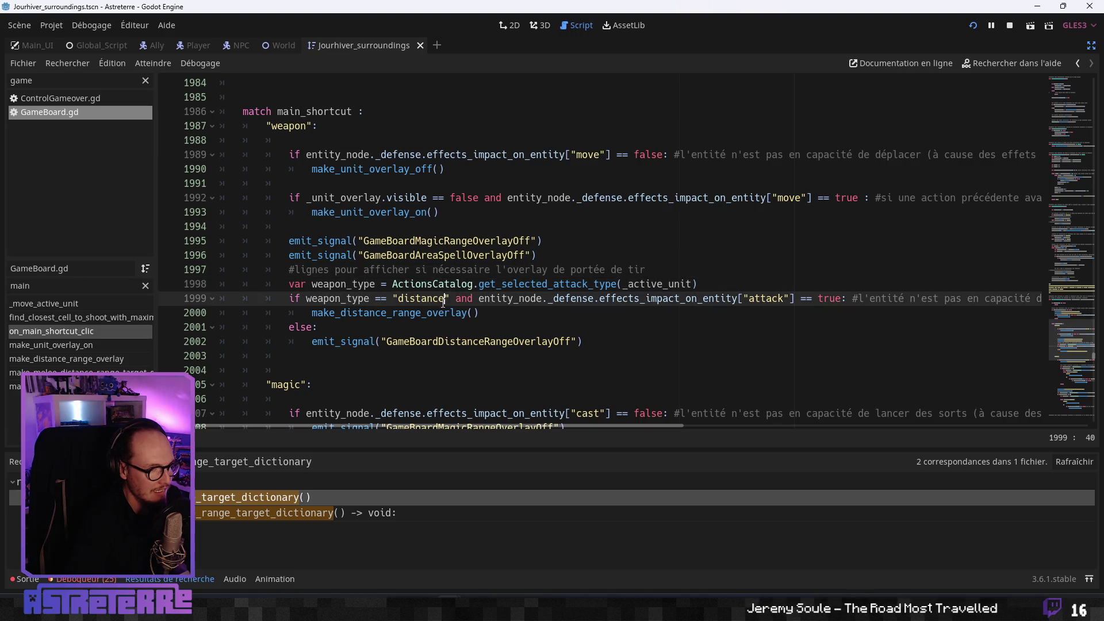
{"action": "left_click", "coordinate": [418, 313]}
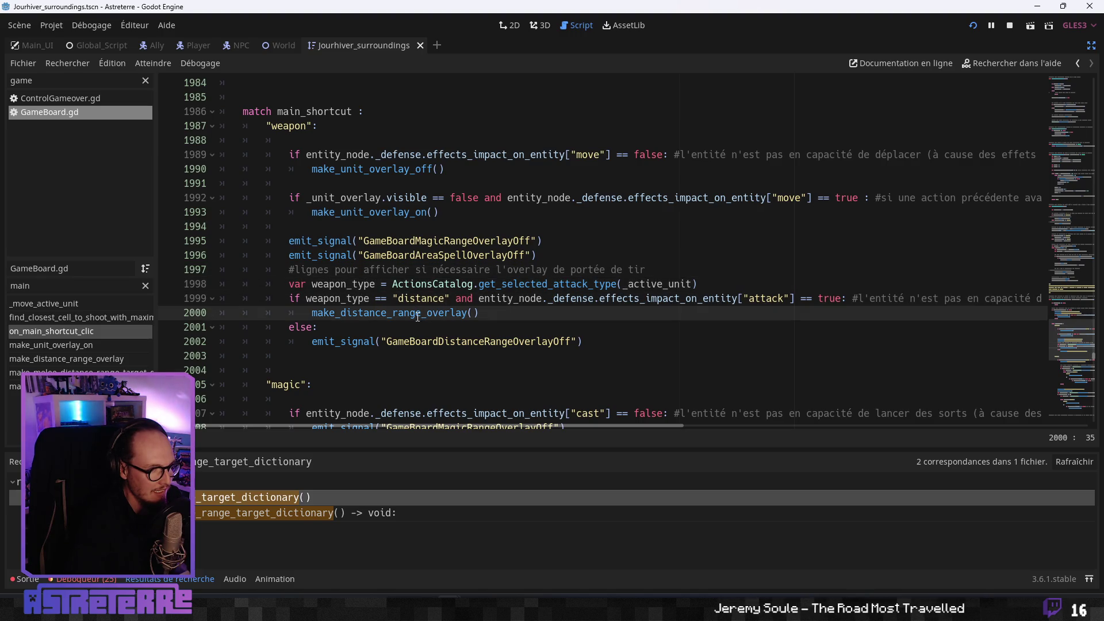
{"action": "left_click", "coordinate": [387, 342]}
{"action": "scroll", "coordinate": [389, 333], "scroll_direction": "down", "scroll_amount": 1}
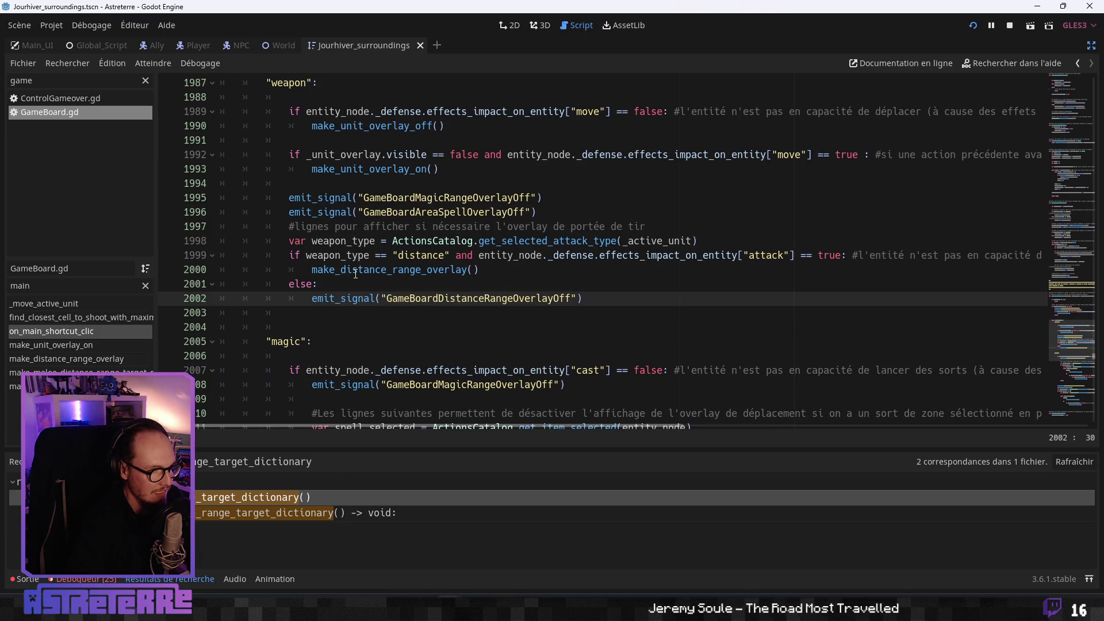
{"action": "scroll", "coordinate": [355, 274], "scroll_direction": "up", "scroll_amount": 7}
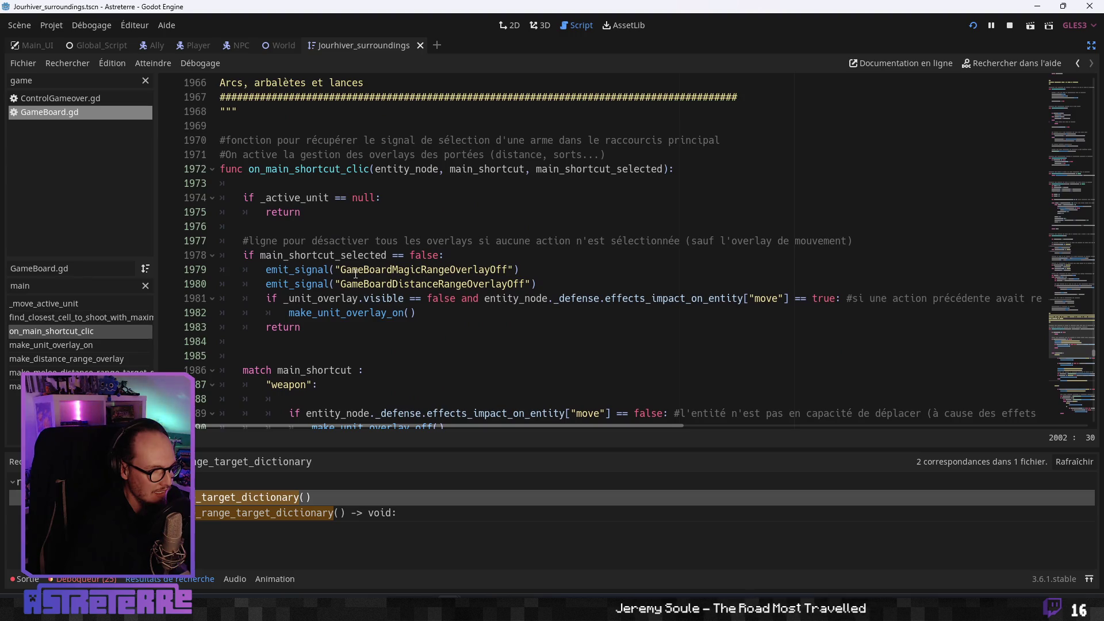
{"action": "scroll", "coordinate": [355, 275], "scroll_direction": "down", "scroll_amount": 7}
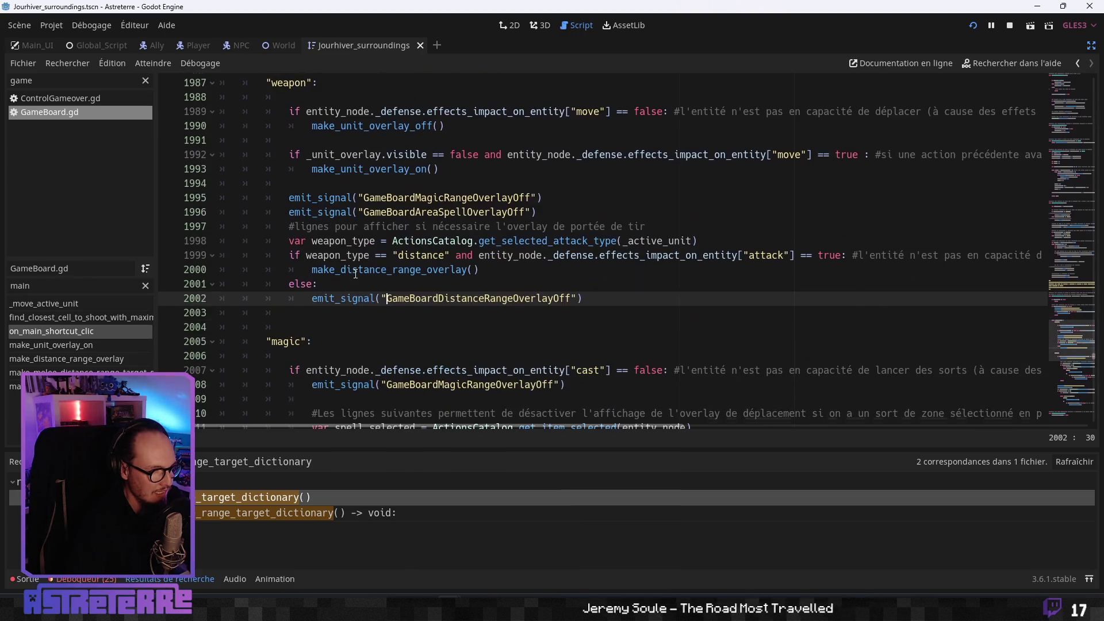
{"action": "scroll", "coordinate": [356, 274], "scroll_direction": "down", "scroll_amount": 6}
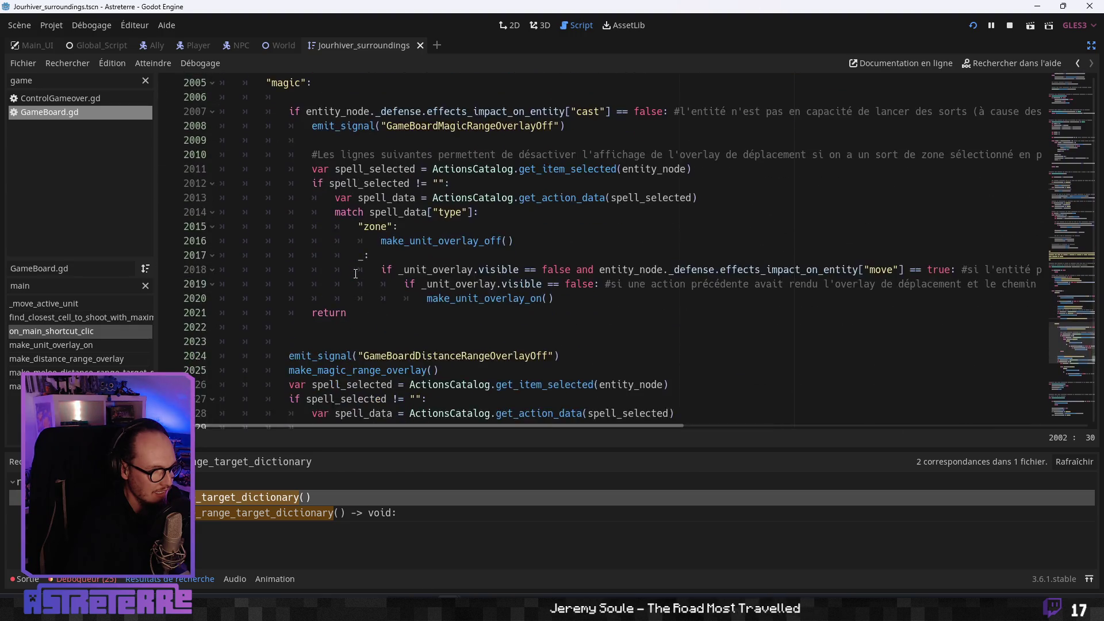
{"action": "scroll", "coordinate": [355, 274], "scroll_direction": "up", "scroll_amount": 8}
{"action": "scroll", "coordinate": [355, 274], "scroll_direction": "up", "scroll_amount": 4}
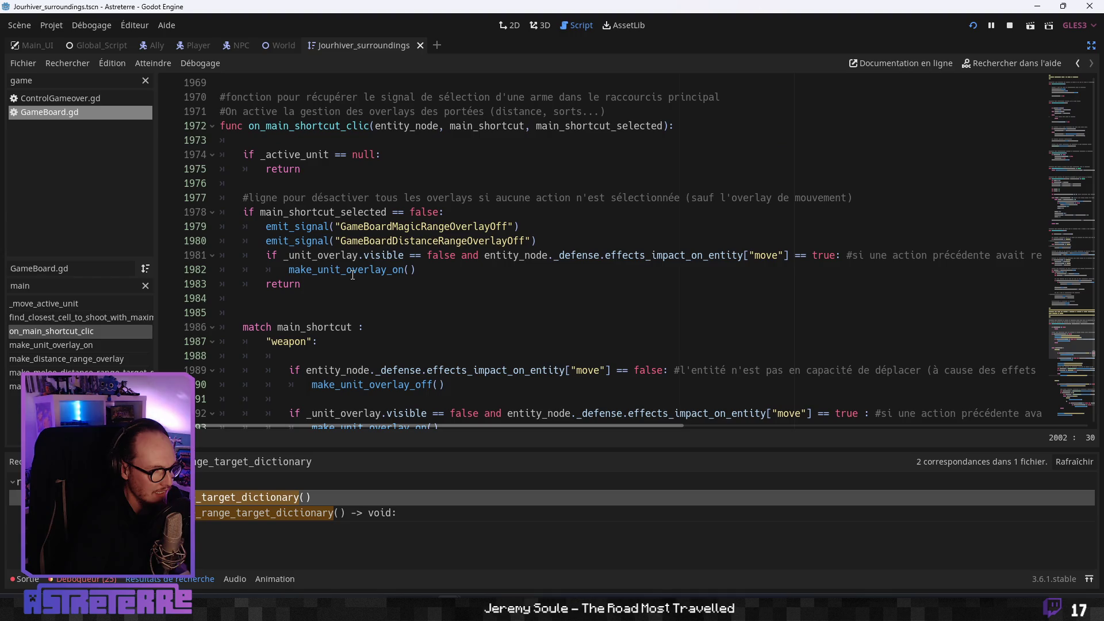
{"action": "scroll", "coordinate": [352, 275], "scroll_direction": "down", "scroll_amount": 14}
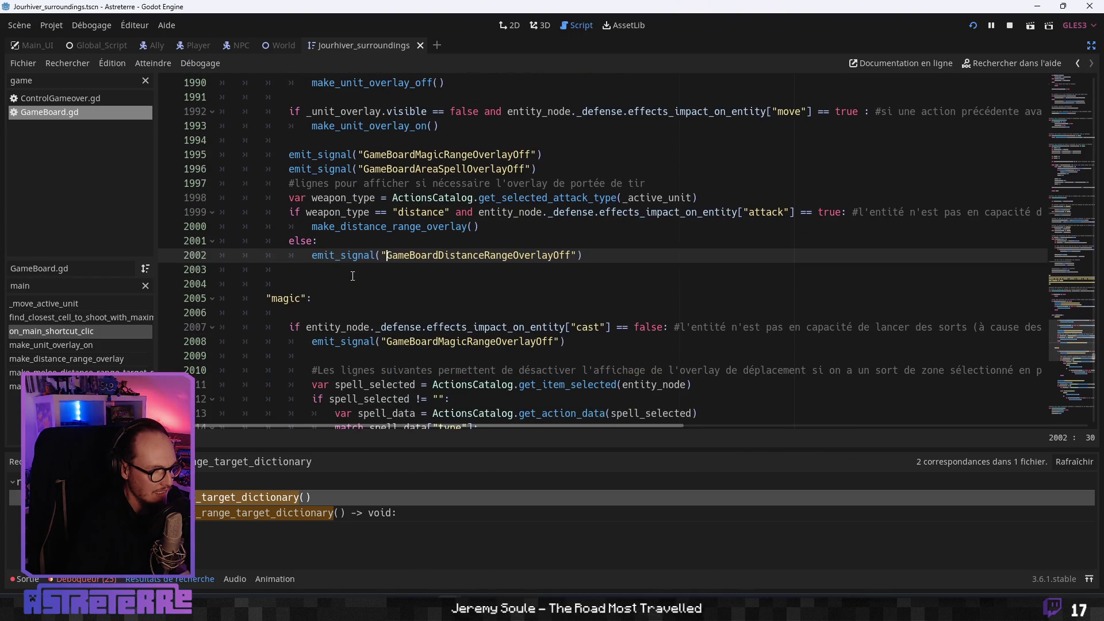
{"action": "scroll", "coordinate": [352, 277], "scroll_direction": "down", "scroll_amount": 2}
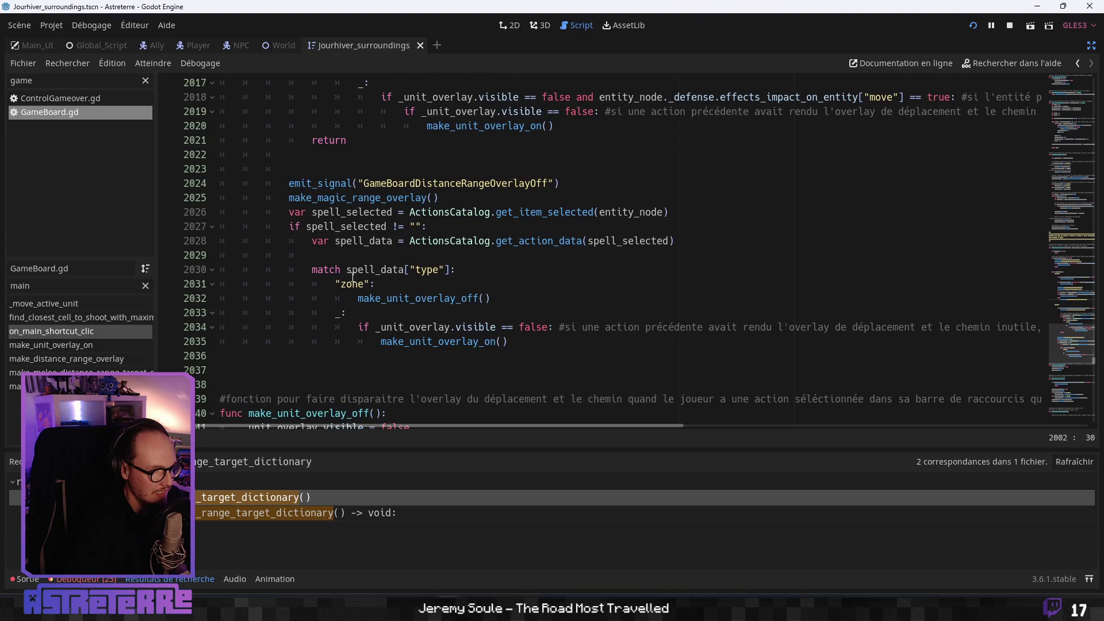
{"action": "scroll", "coordinate": [352, 277], "scroll_direction": "up", "scroll_amount": 1}
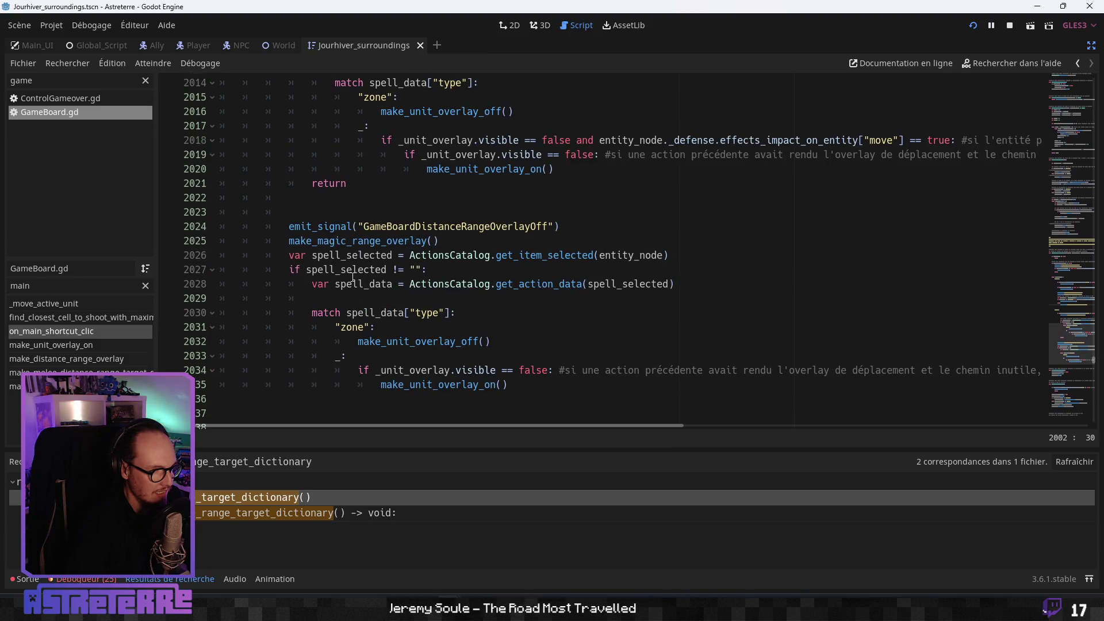
{"action": "scroll", "coordinate": [352, 277], "scroll_direction": "up", "scroll_amount": 6}
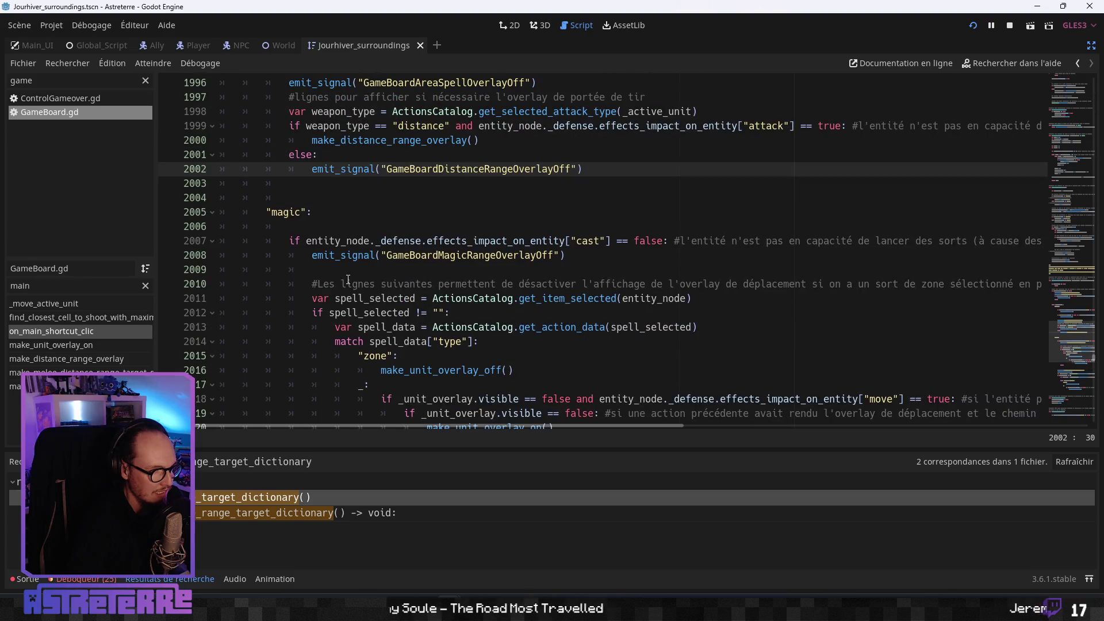
{"action": "scroll", "coordinate": [353, 284], "scroll_direction": "down", "scroll_amount": 7}
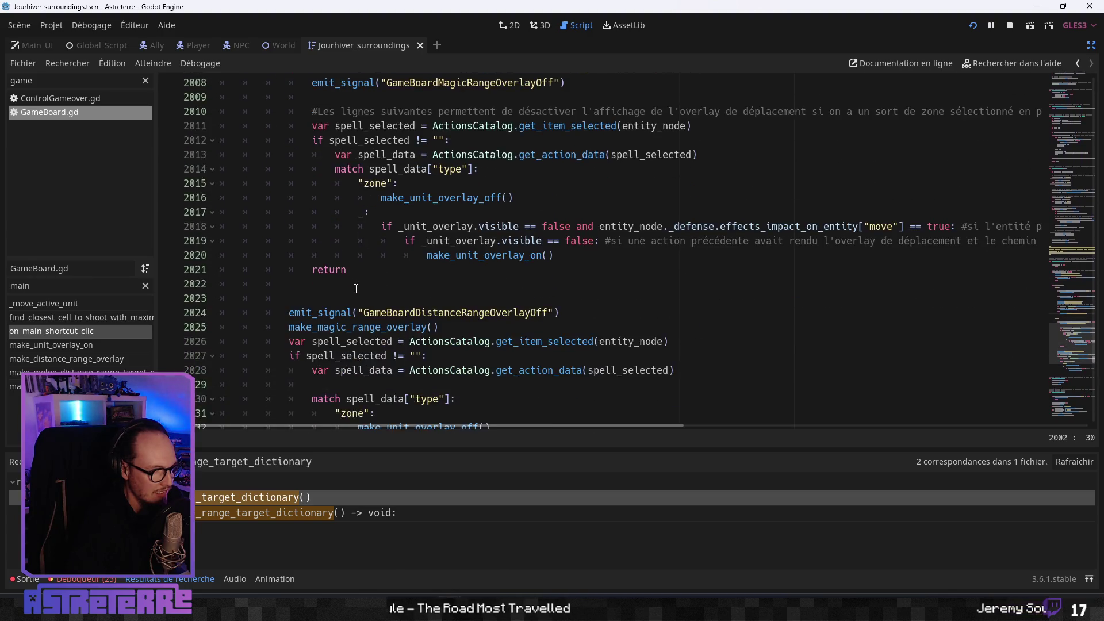
{"action": "scroll", "coordinate": [355, 288], "scroll_direction": "up", "scroll_amount": 1}
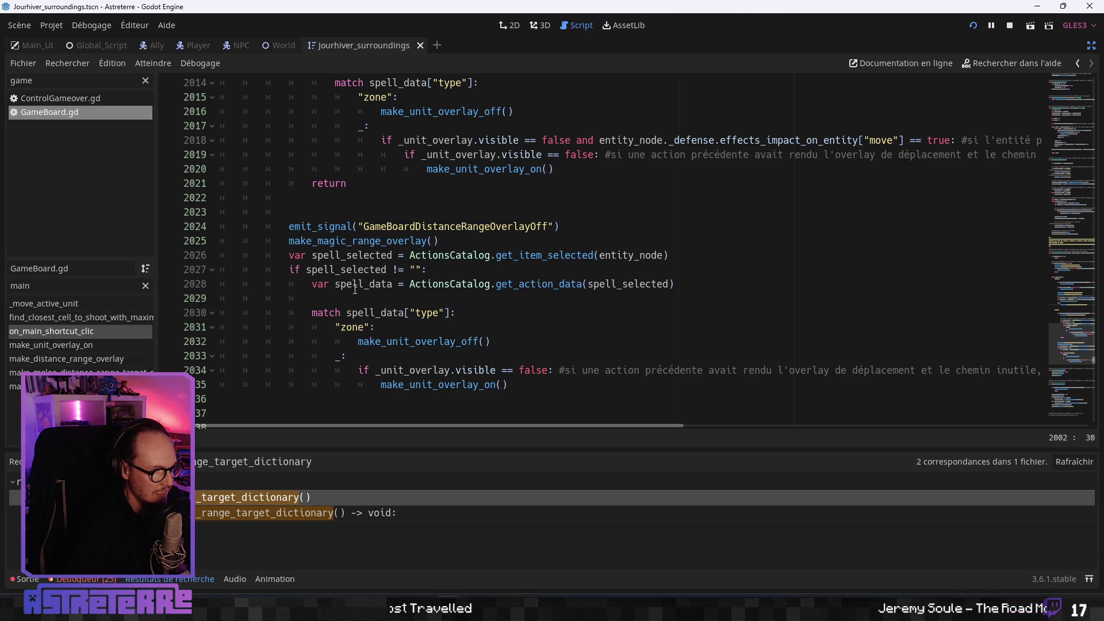
{"action": "scroll", "coordinate": [354, 289], "scroll_direction": "up", "scroll_amount": 6}
{"action": "scroll", "coordinate": [354, 289], "scroll_direction": "up", "scroll_amount": 4}
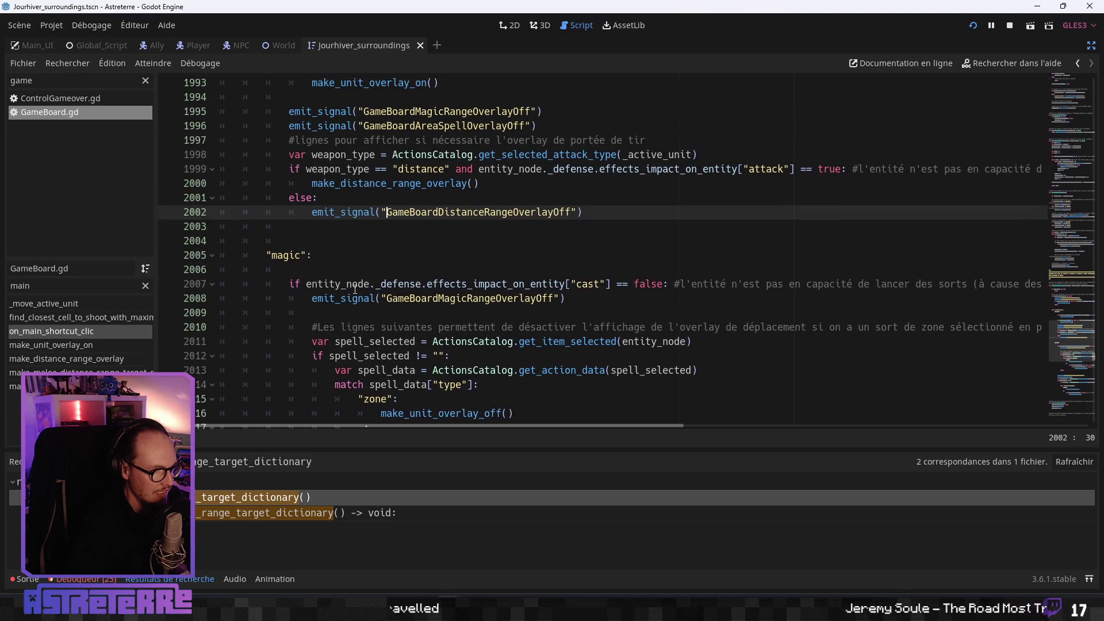
- Paste the attack_data lookup and action_range check after the else branch, with a blank line above
{"action": "key", "text": "End"}
{"action": "key", "text": "Return"}
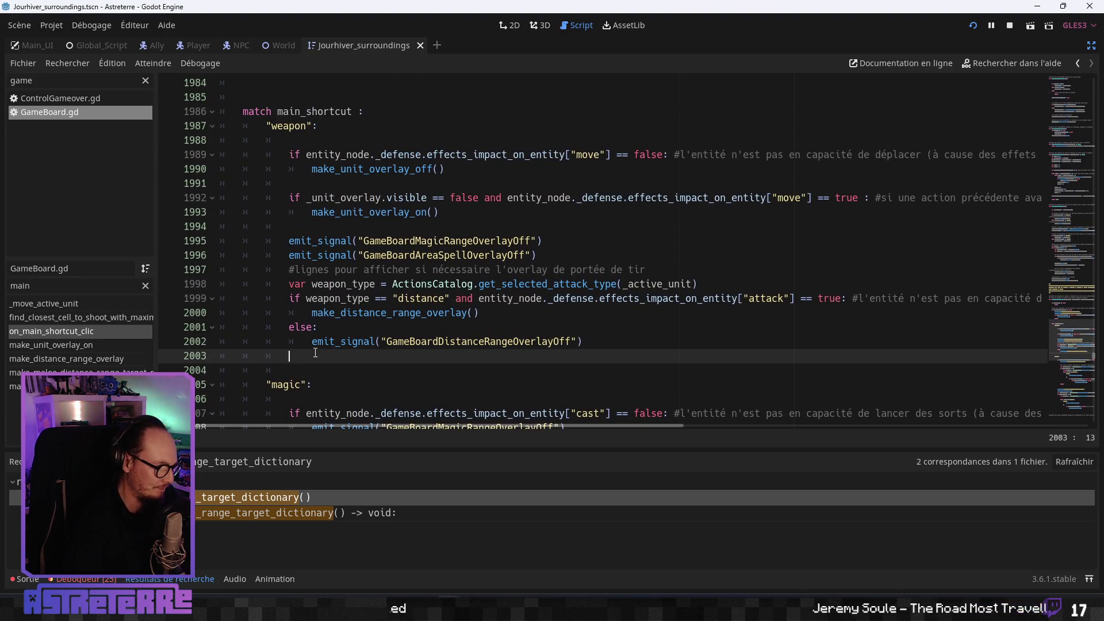
{"action": "type", "text": "var attack_data = ActionsCatalog.get_action_data(ActionsCatalog.get_item_selected(_active_unit)) \t\t\tif attack_data[\"action_range\"] > 1: \t\t\t\tmake_melee_distance_range_target_dictionary()"}
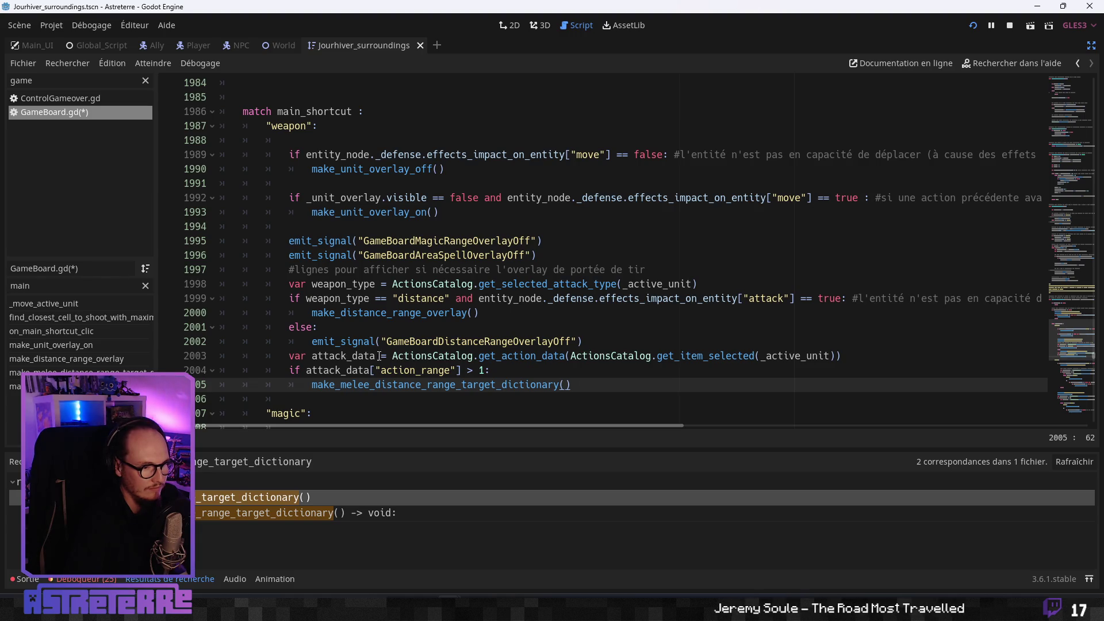
{"action": "left_click", "coordinate": [290, 357]}
{"action": "key", "text": "Return"}
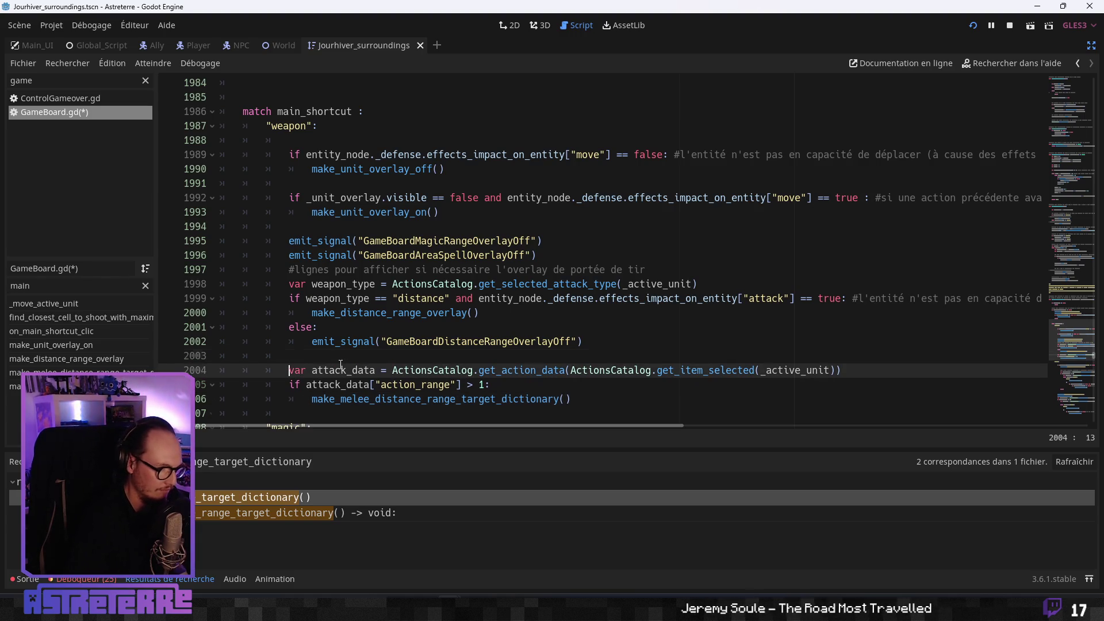
- Review the pasted attack_data and action_range lines and check values in the Effects_data spreadsheet
{"action": "left_click", "coordinate": [382, 341]}
{"action": "scroll", "coordinate": [382, 341], "scroll_direction": "down", "scroll_amount": 2}
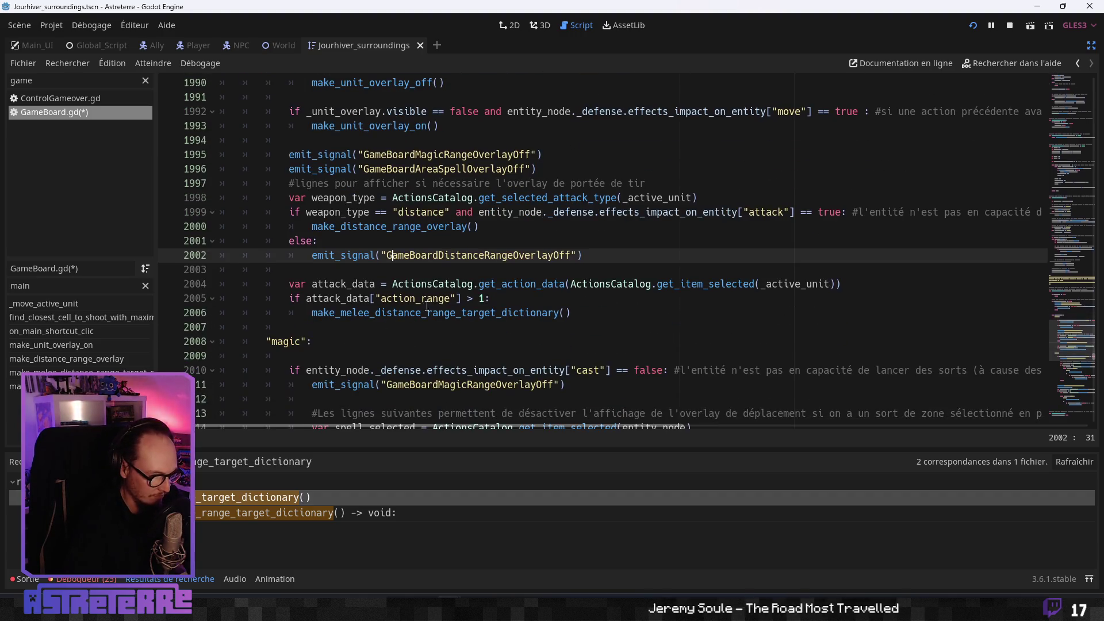
{"action": "left_click", "coordinate": [438, 299]}
{"action": "left_click", "coordinate": [291, 326]}
{"action": "left_click", "coordinate": [363, 312]}
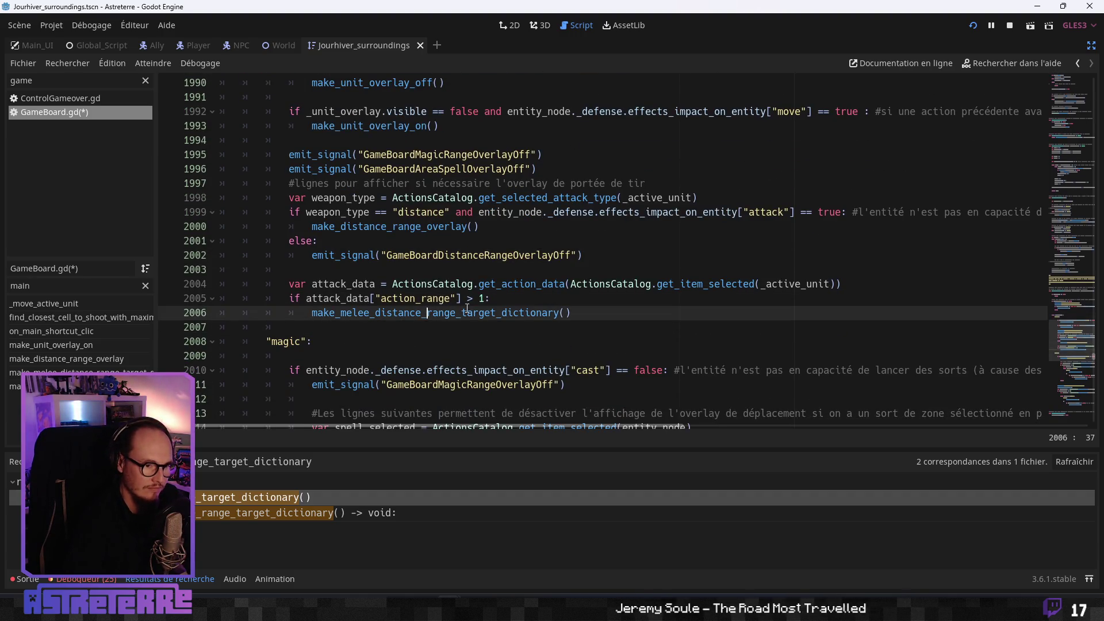
{"action": "left_click", "coordinate": [461, 286]}
{"action": "left_click", "coordinate": [411, 311]}
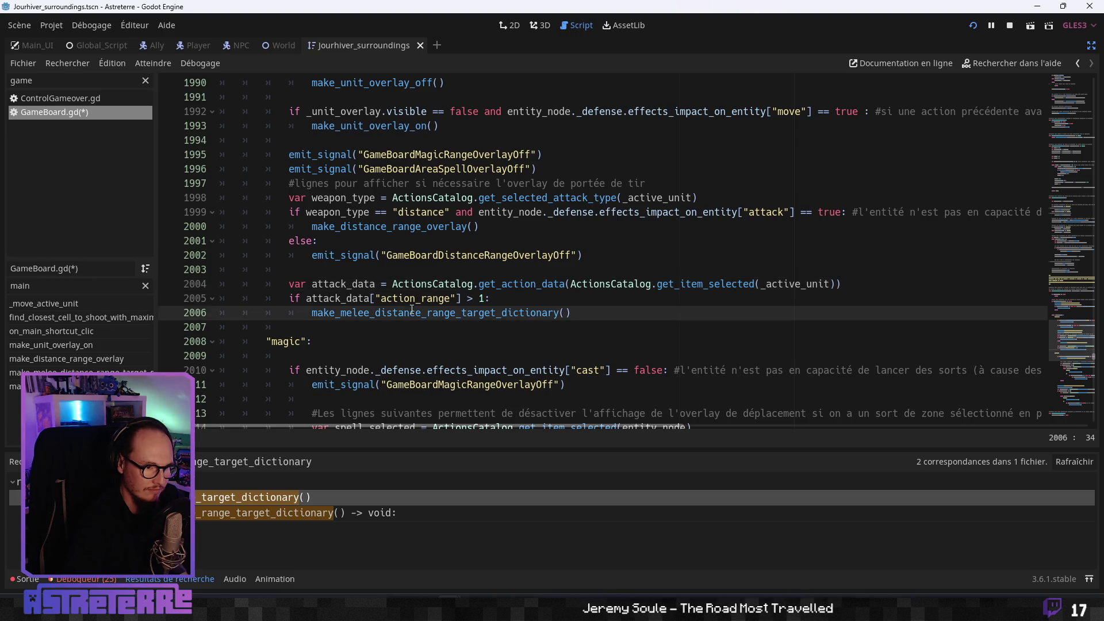
{"action": "left_click", "coordinate": [375, 326]}
{"action": "left_click", "coordinate": [380, 299]}
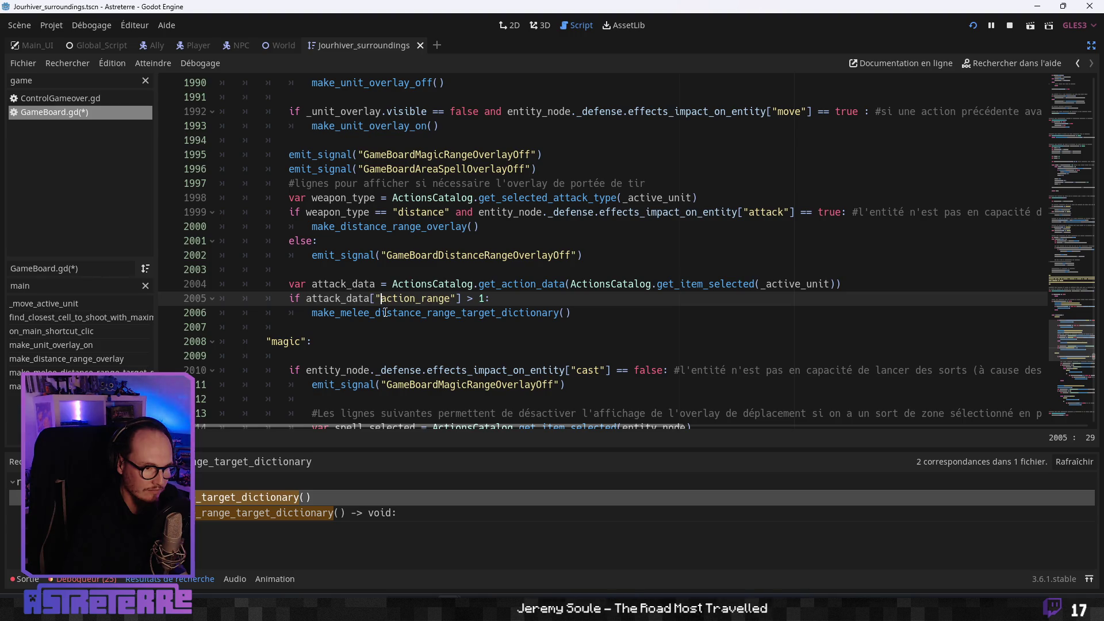
{"action": "left_click", "coordinate": [386, 312]}
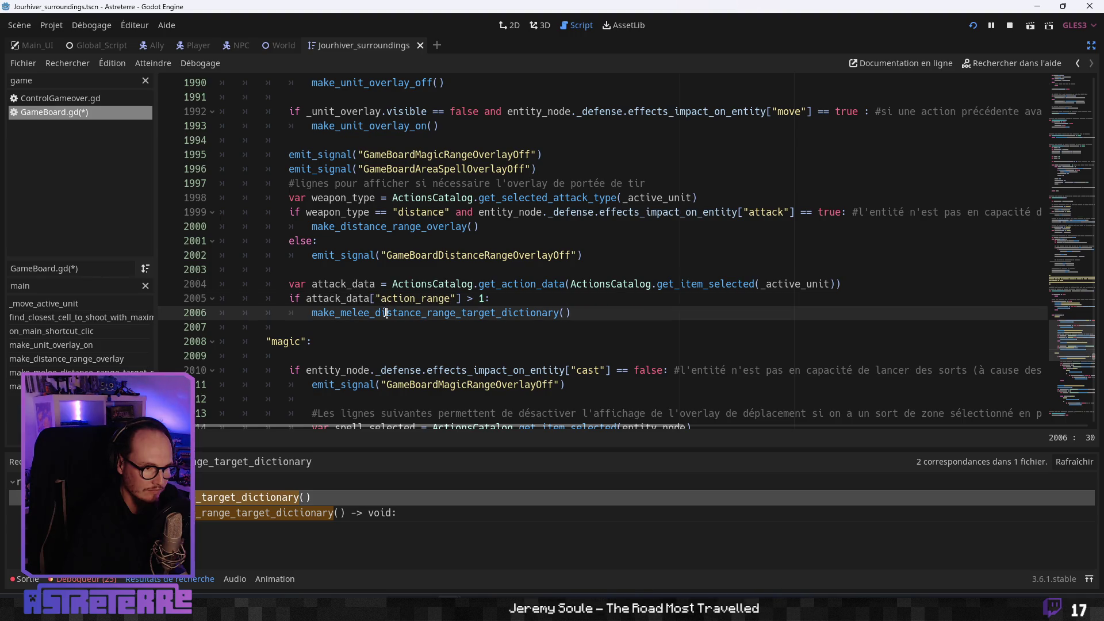
{"action": "left_click", "coordinate": [391, 283]}
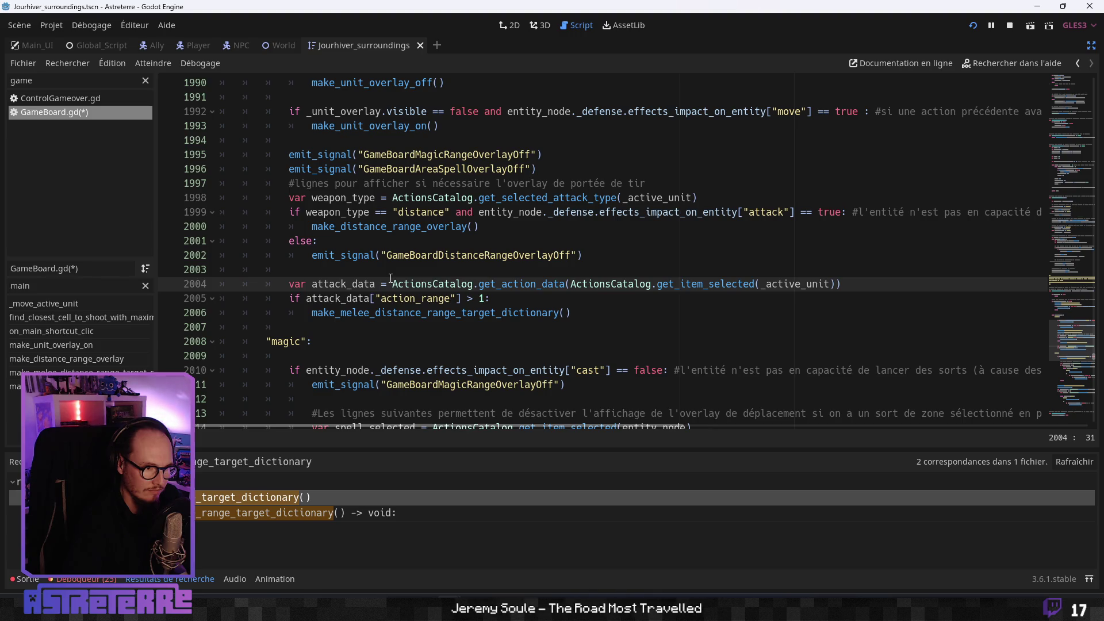
{"action": "scroll", "coordinate": [390, 280], "scroll_direction": "up", "scroll_amount": 2}
{"action": "scroll", "coordinate": [390, 279], "scroll_direction": "down", "scroll_amount": 1}
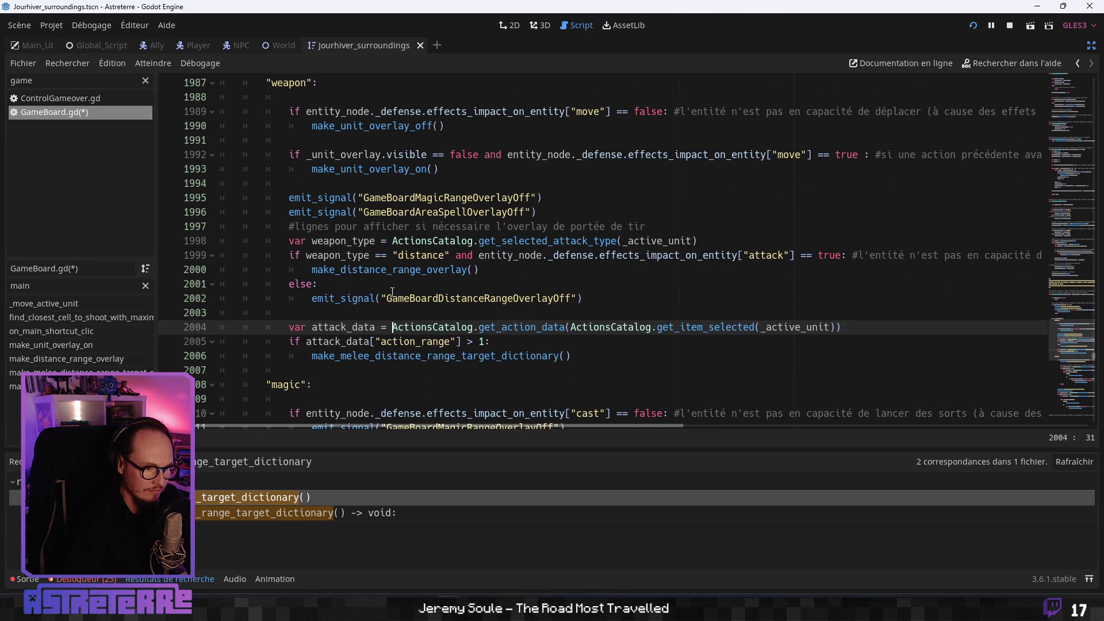
{"action": "left_click", "coordinate": [452, 342]}
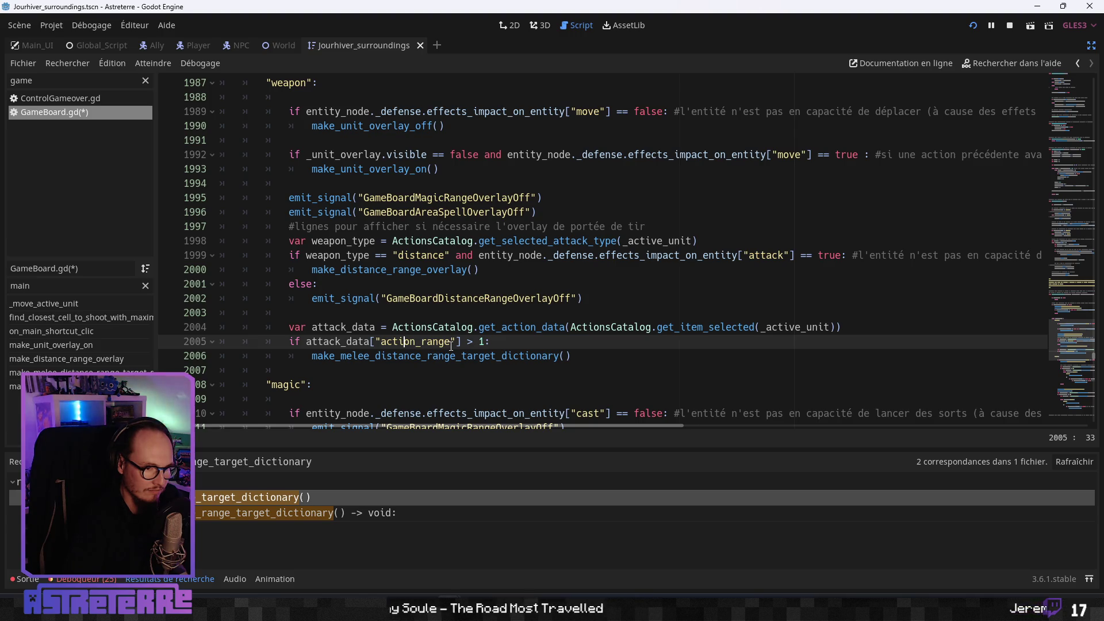
{"action": "left_click", "coordinate": [439, 329]}
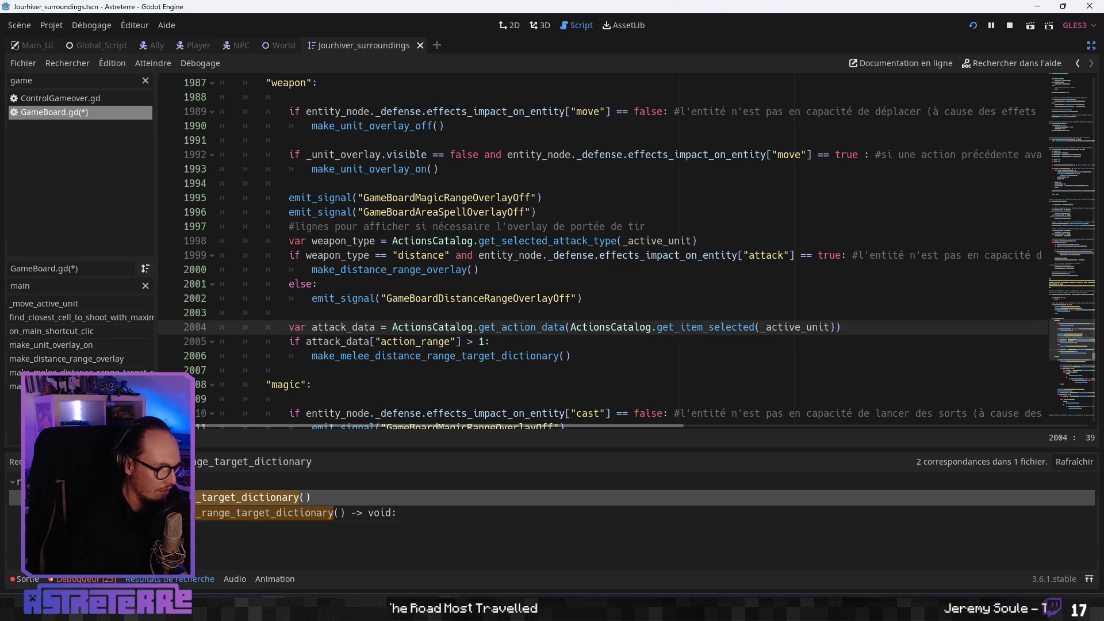
{"action": "left_click", "coordinate": [428, 609]}
{"action": "key", "text": "alt+Tab"}
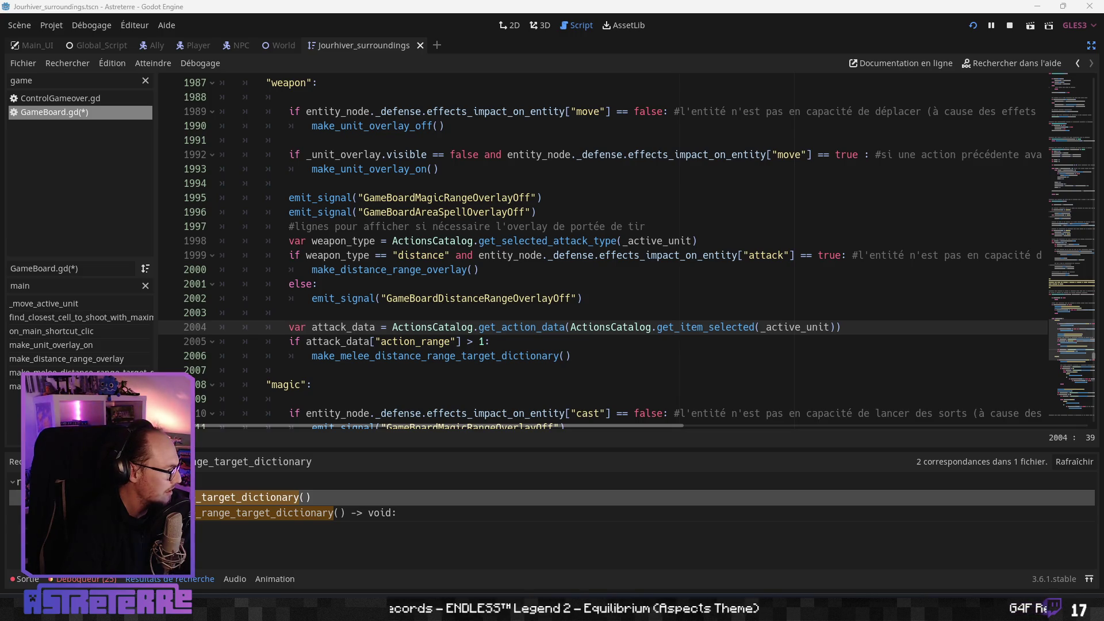
- Insert a blank line above the make_distance_range_overlay call
{"action": "key", "text": "Right"}
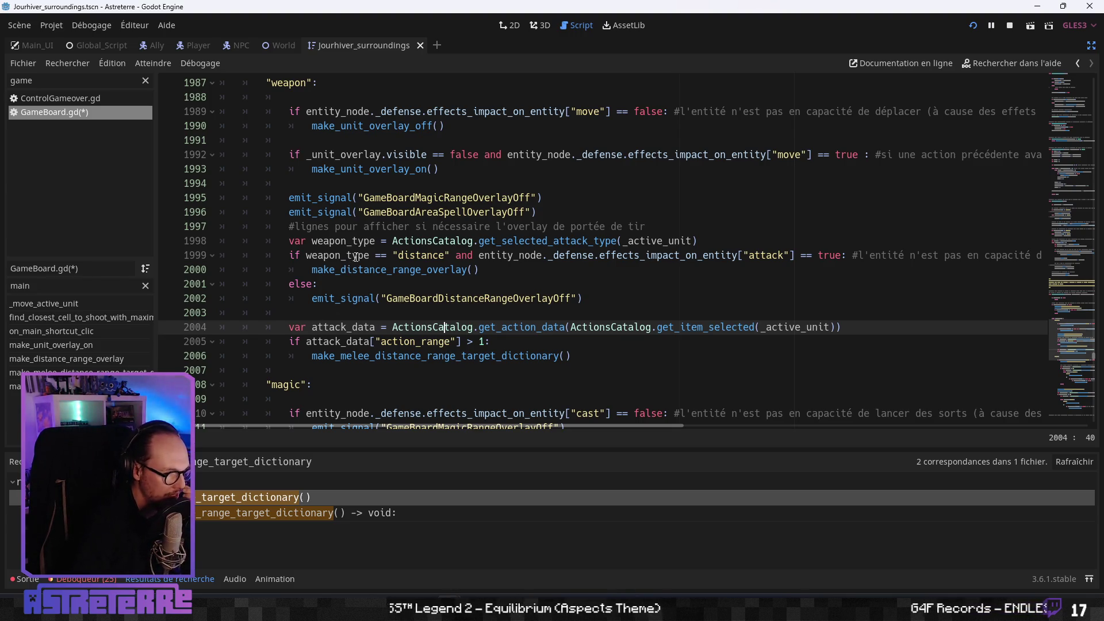
{"action": "left_click", "coordinate": [427, 259]}
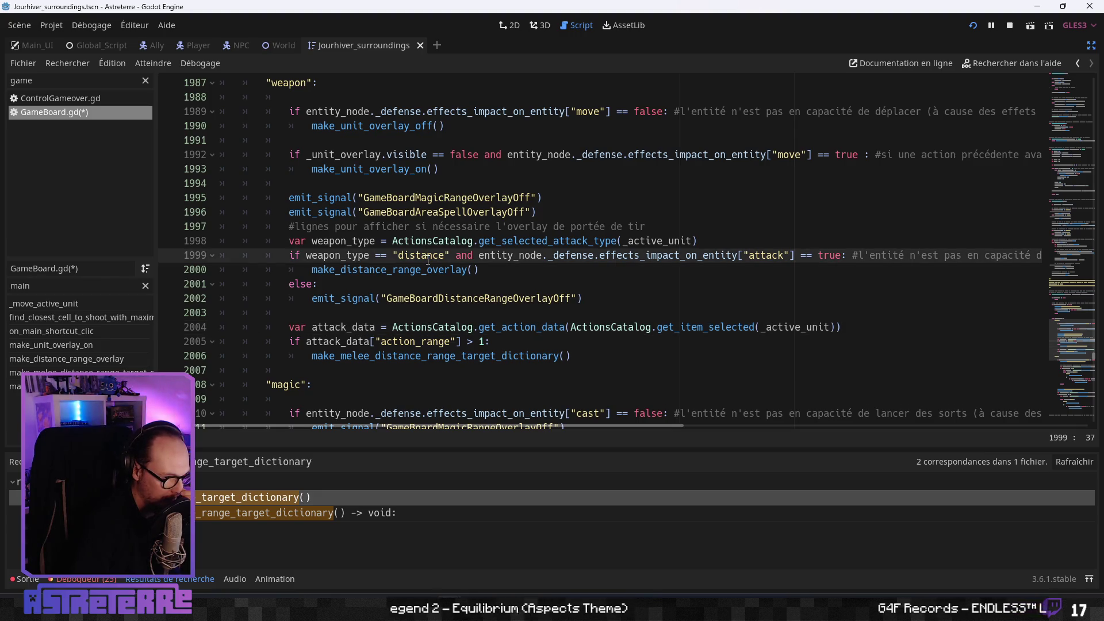
{"action": "left_click", "coordinate": [403, 270]}
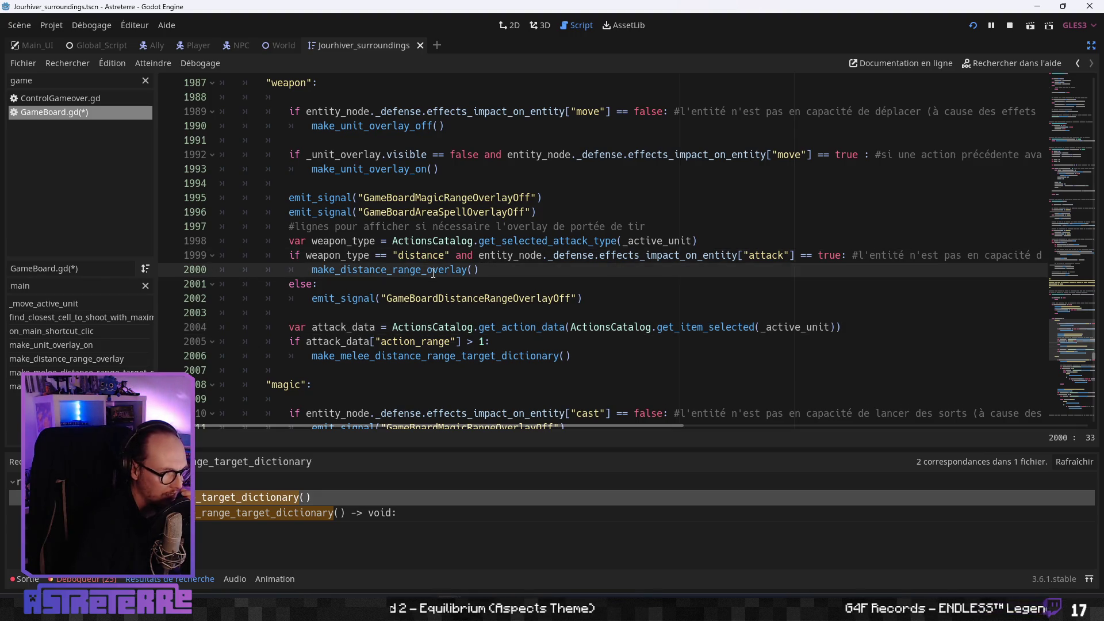
{"action": "left_click", "coordinate": [409, 356]}
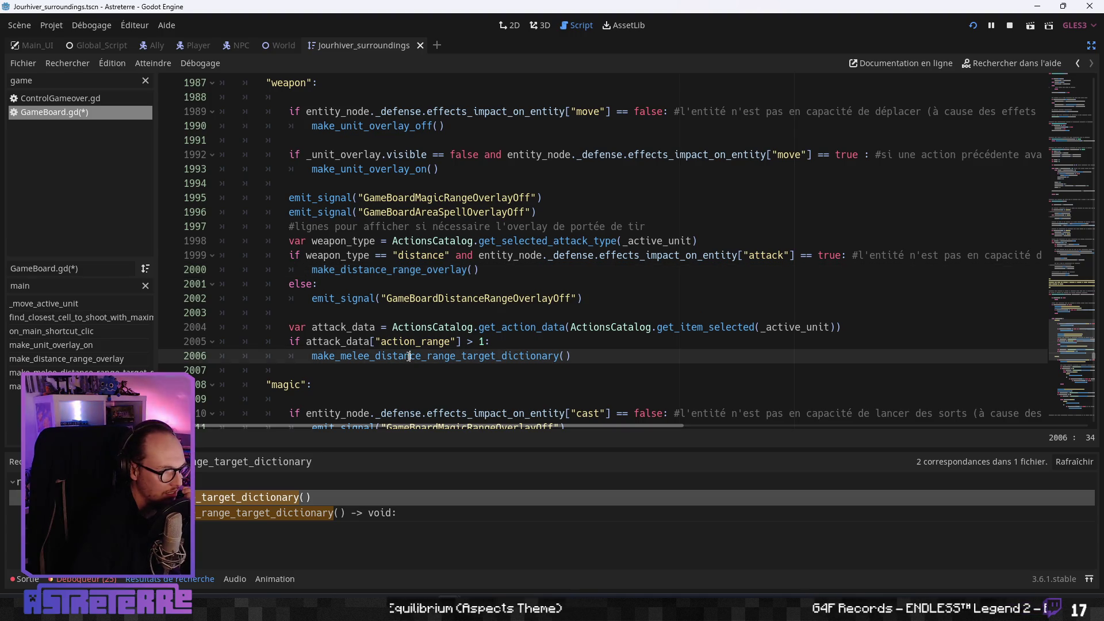
{"action": "left_click", "coordinate": [313, 270]}
{"action": "key", "text": "Return"}
{"action": "key", "text": "Up"}
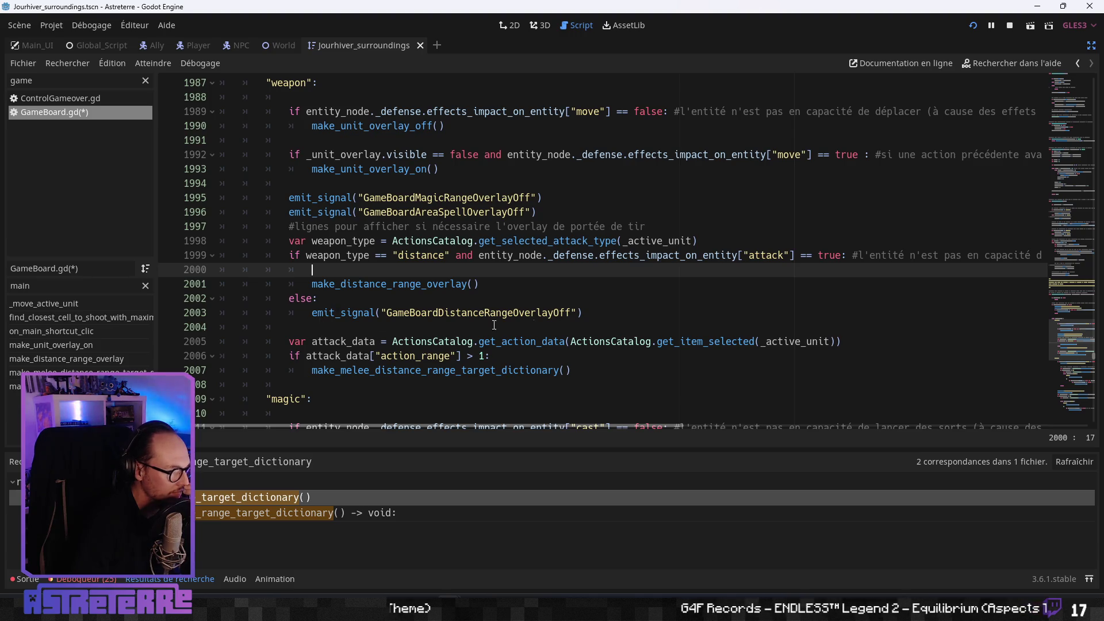
- Indent the attack_data lookup and range check under the else branch and remove the leftover empty lines
{"action": "left_click", "coordinate": [610, 310]}
{"action": "key", "text": "Return"}
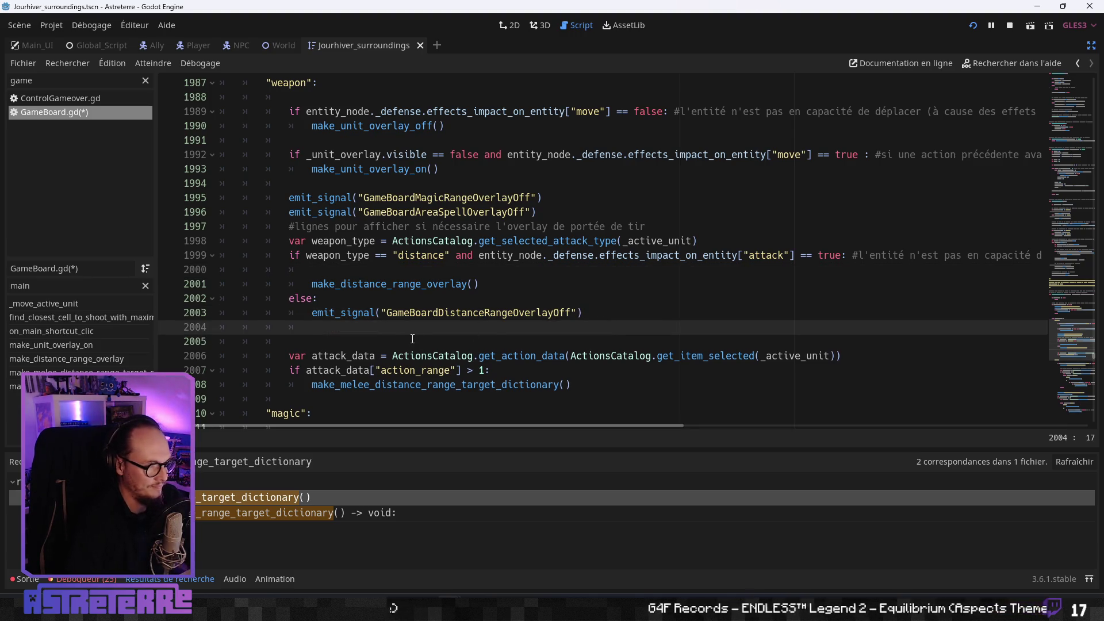
{"action": "left_click_drag", "start_coordinate": [579, 384], "coordinate": [294, 354]}
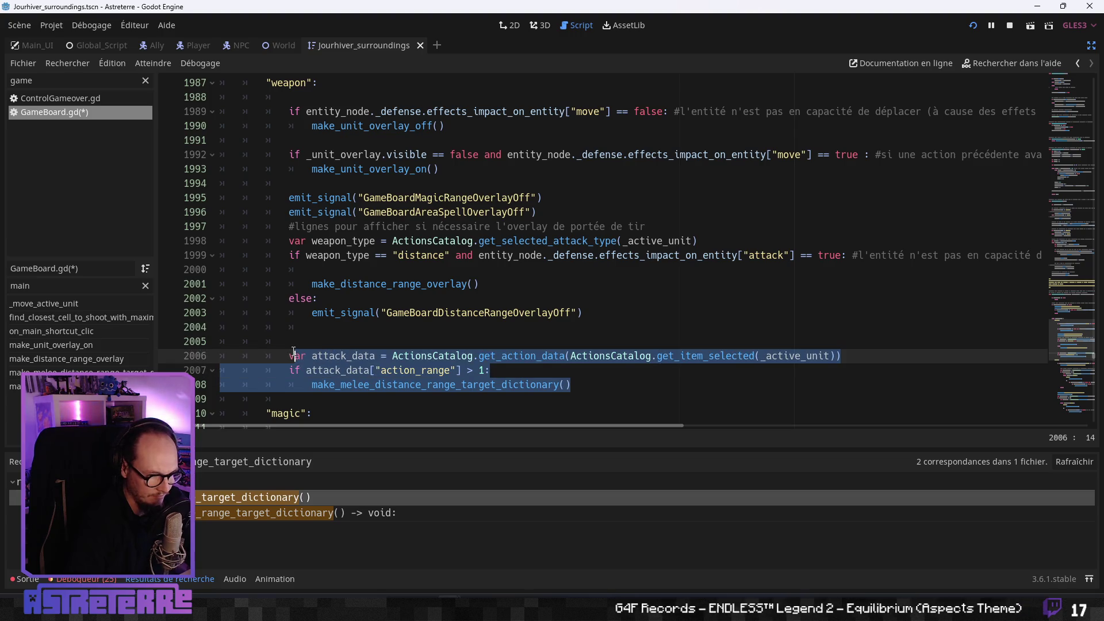
{"action": "left_click", "coordinate": [345, 329]}
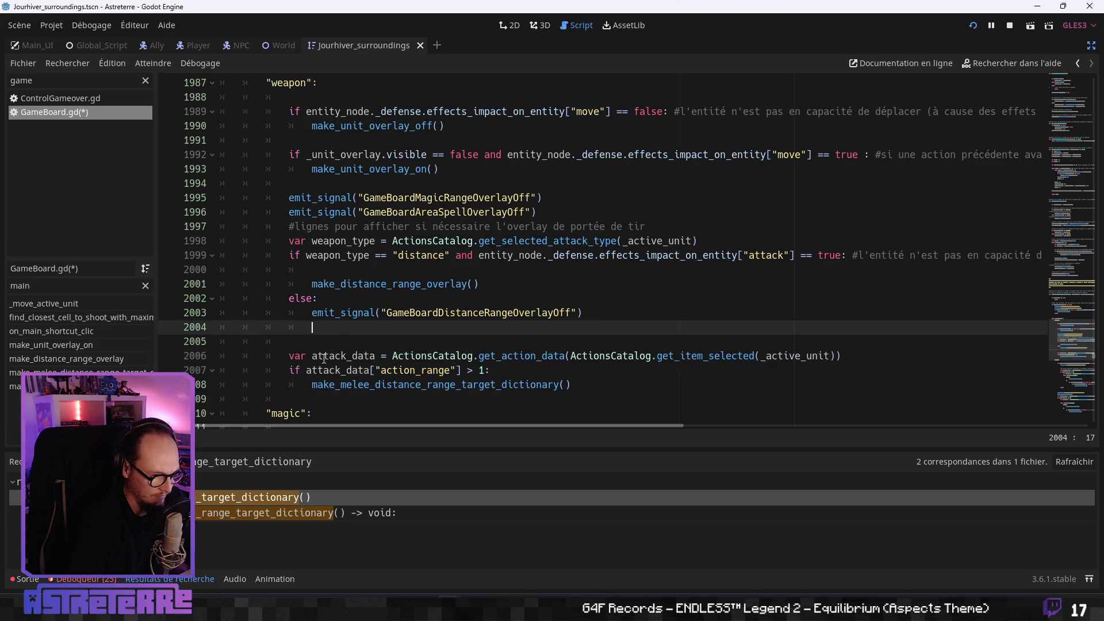
{"action": "left_click_drag", "start_coordinate": [571, 384], "coordinate": [288, 356]}
{"action": "key", "text": "Tab"}
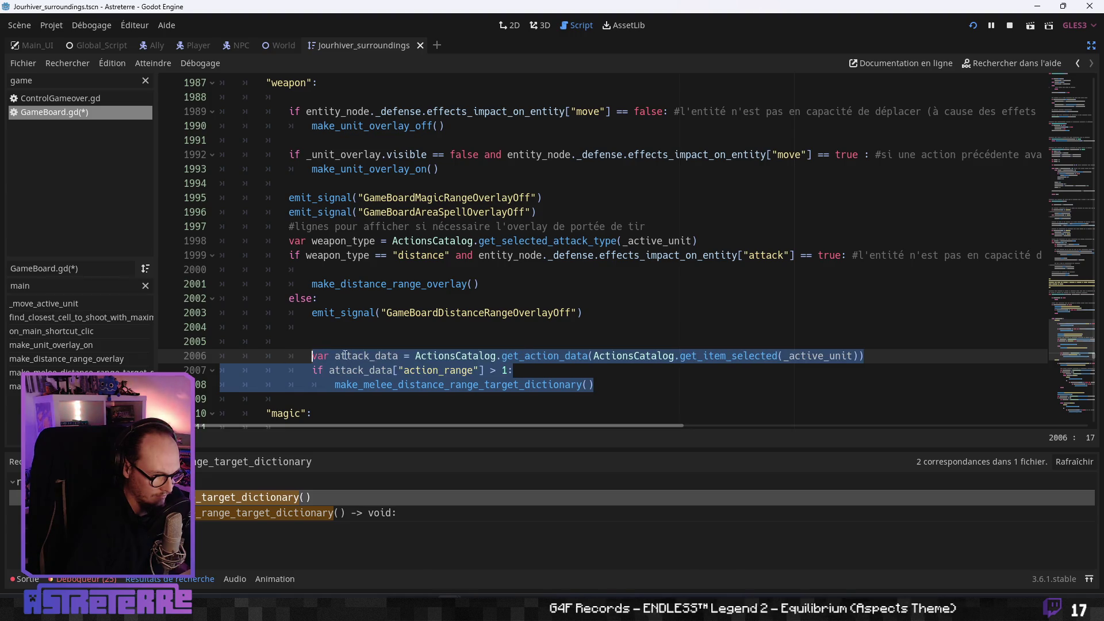
{"action": "left_click", "coordinate": [345, 355]}
{"action": "left_click", "coordinate": [336, 340]}
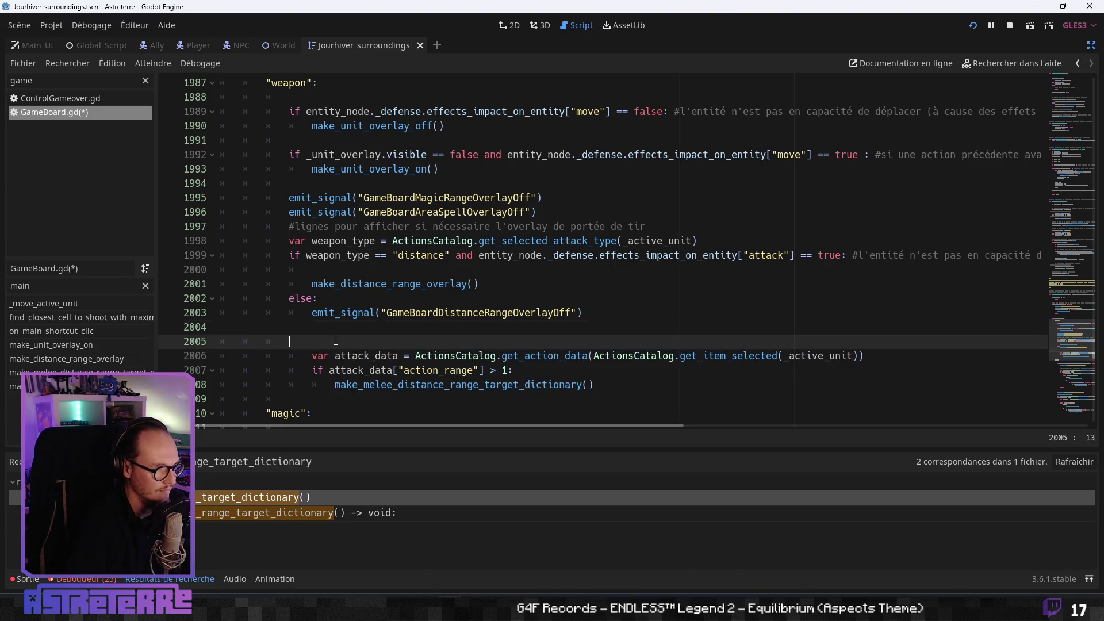
{"action": "key", "text": "ctrl+shift+k"}
{"action": "key", "text": "ctrl+shift+k"}
- Select the end of the melee call name, then move to blank line 2000
{"action": "left_click", "coordinate": [603, 356]}
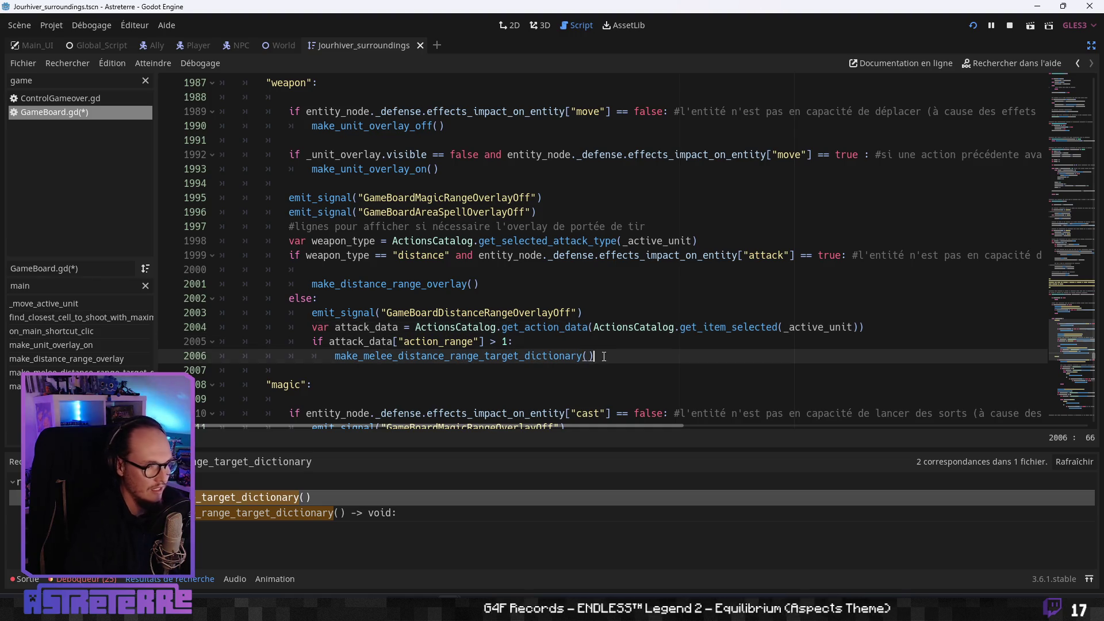
{"action": "key", "text": "Up"}
{"action": "key", "text": "Up"}
{"action": "key", "text": "Up"}
{"action": "key", "text": "Down"}
{"action": "key", "text": "Down"}
{"action": "key", "text": "Down"}
{"action": "key", "text": "shift+Left"}
{"action": "key", "text": "shift+Left"}
{"action": "key", "text": "shift+Left"}
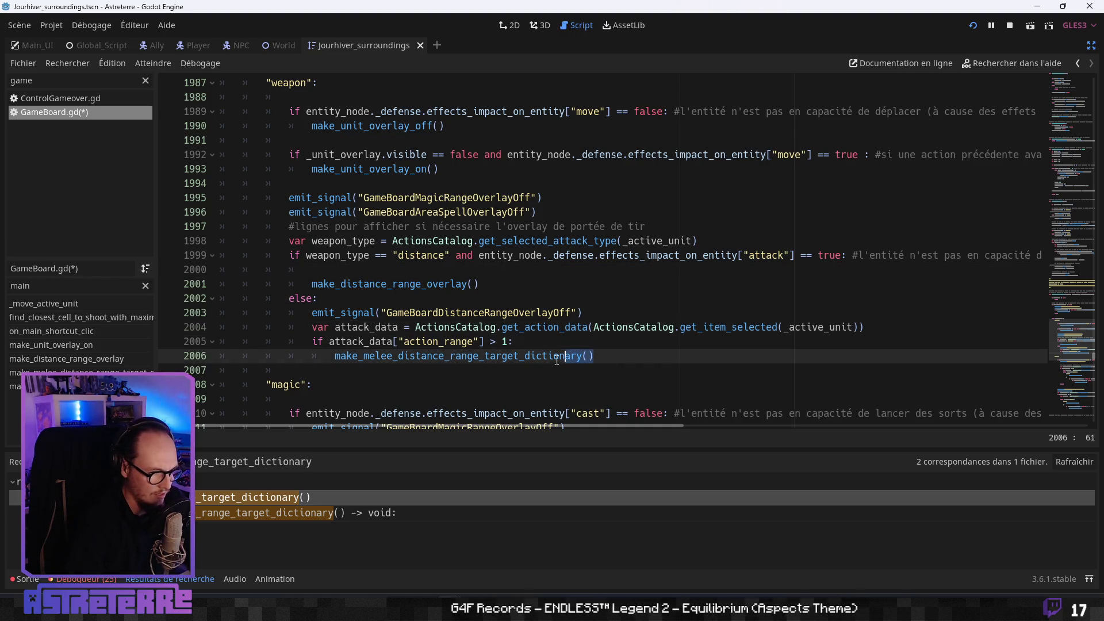
{"action": "left_click", "coordinate": [335, 271]}
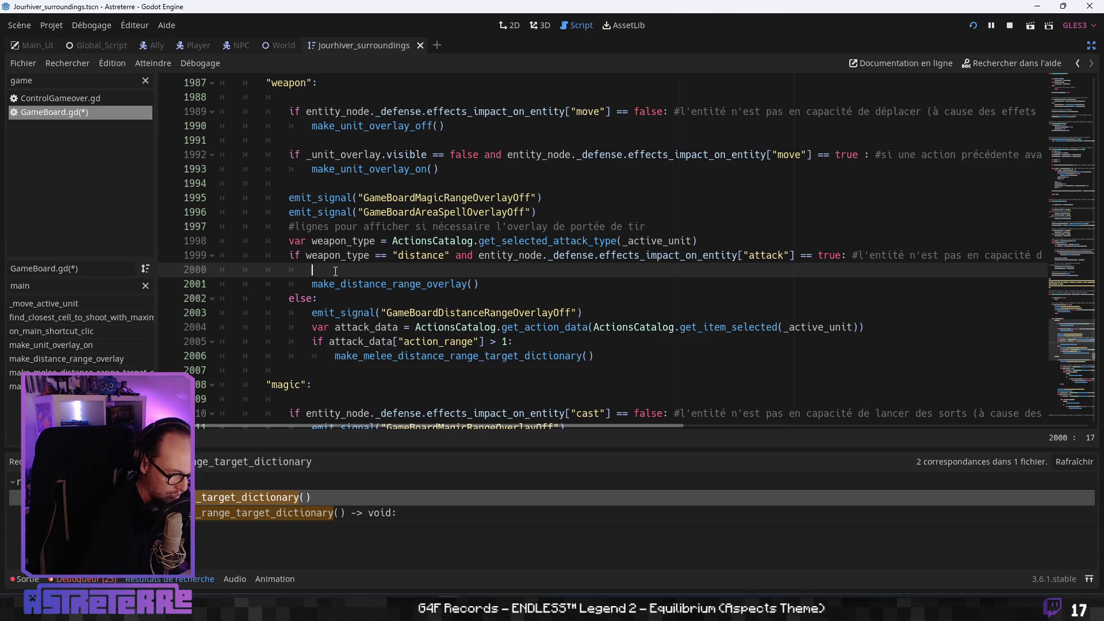
{"action": "type", "text": "make_"}
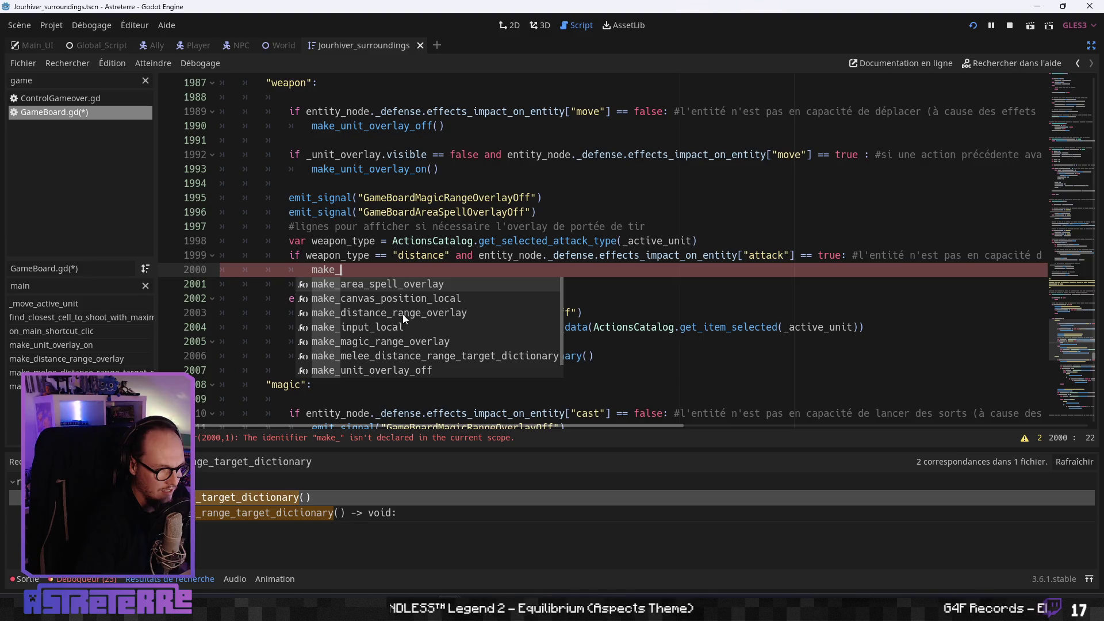
{"action": "key", "text": "Down"}
{"action": "key", "text": "Down"}
{"action": "key", "text": "Return"}
{"action": "key", "text": "Up"}
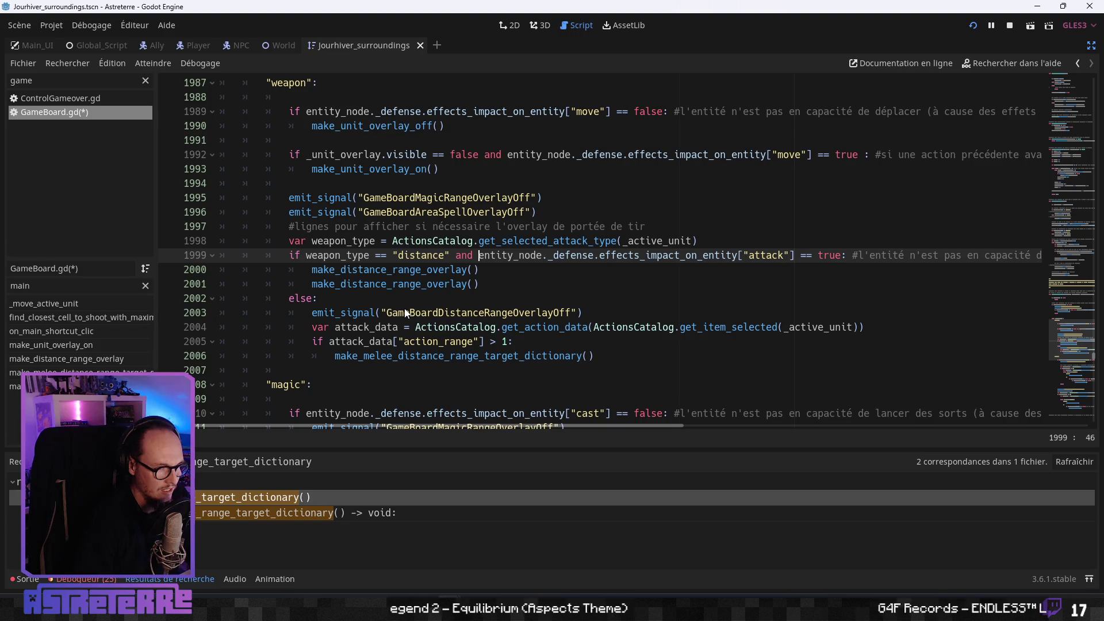
{"action": "key", "text": "Down"}
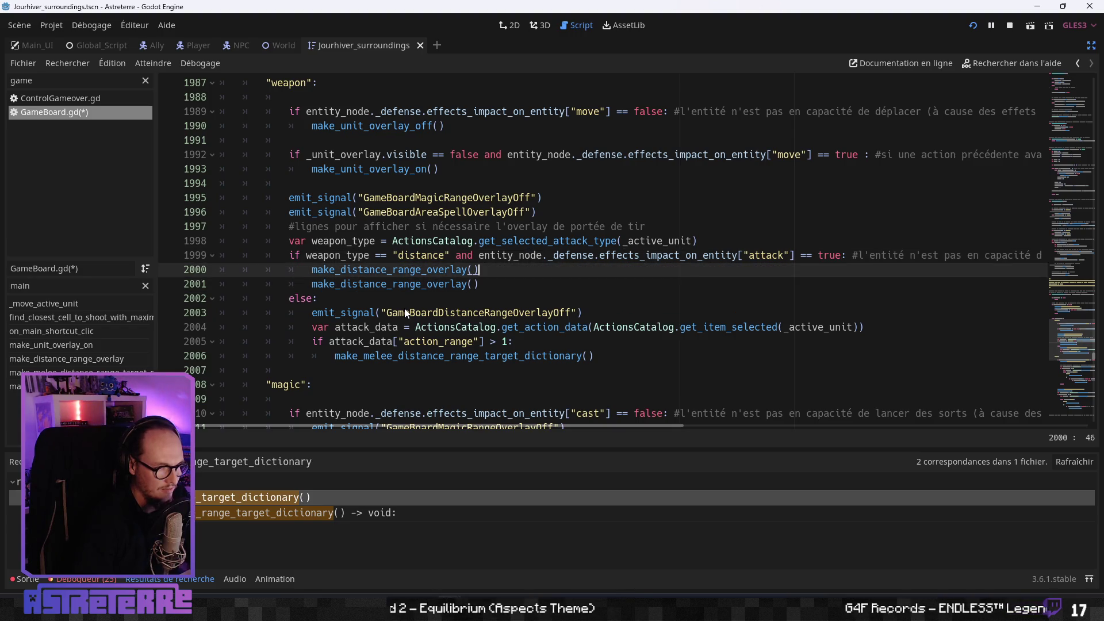
{"action": "key", "text": "BackSpace"}
{"action": "key", "text": "BackSpace"}
{"action": "key", "text": "BackSpace"}
{"action": "key", "text": "BackSpace"}
{"action": "key", "text": "BackSpace"}
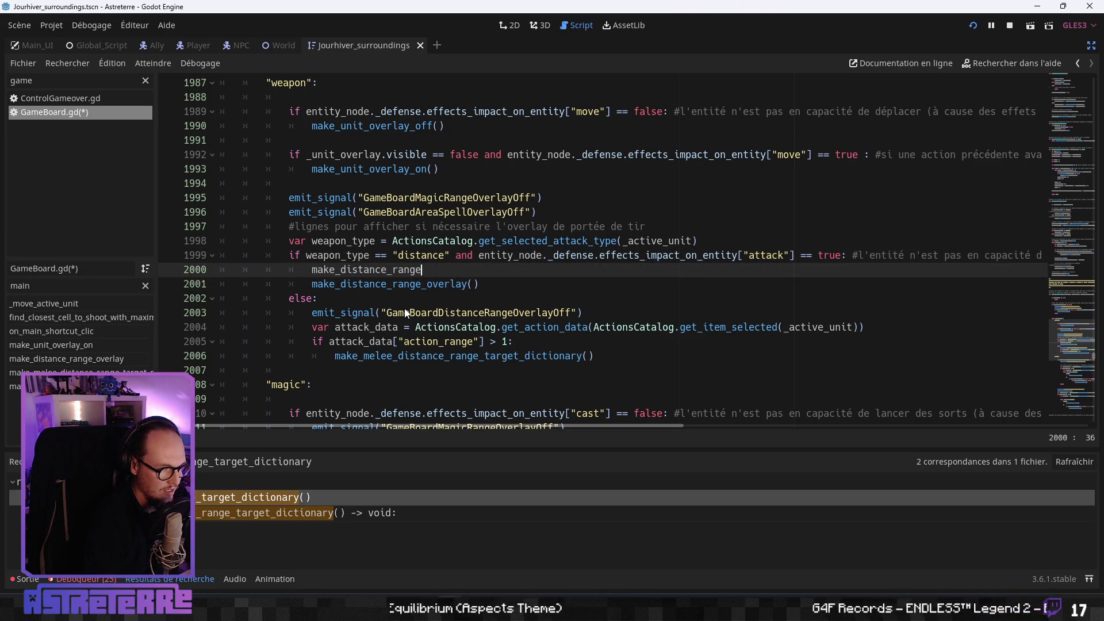
{"action": "key", "text": "BackSpace"}
{"action": "key", "text": "BackSpace"}
{"action": "key", "text": "BackSpace"}
{"action": "type", "text": "_"}
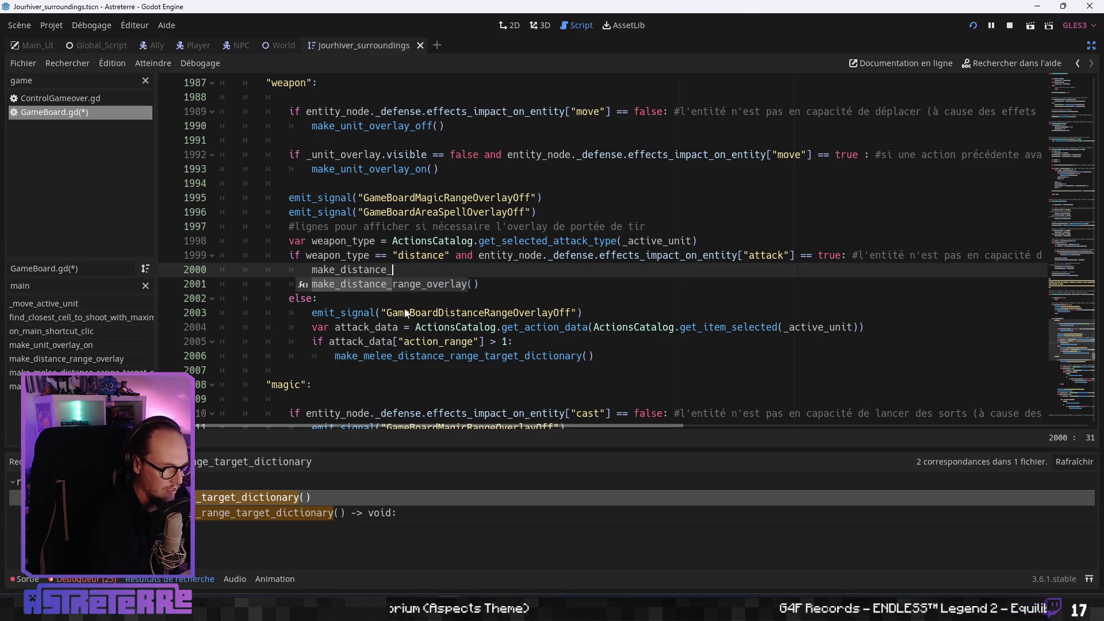
{"action": "key", "text": "BackSpace"}
{"action": "key", "text": "BackSpace"}
{"action": "key", "text": "BackSpace"}
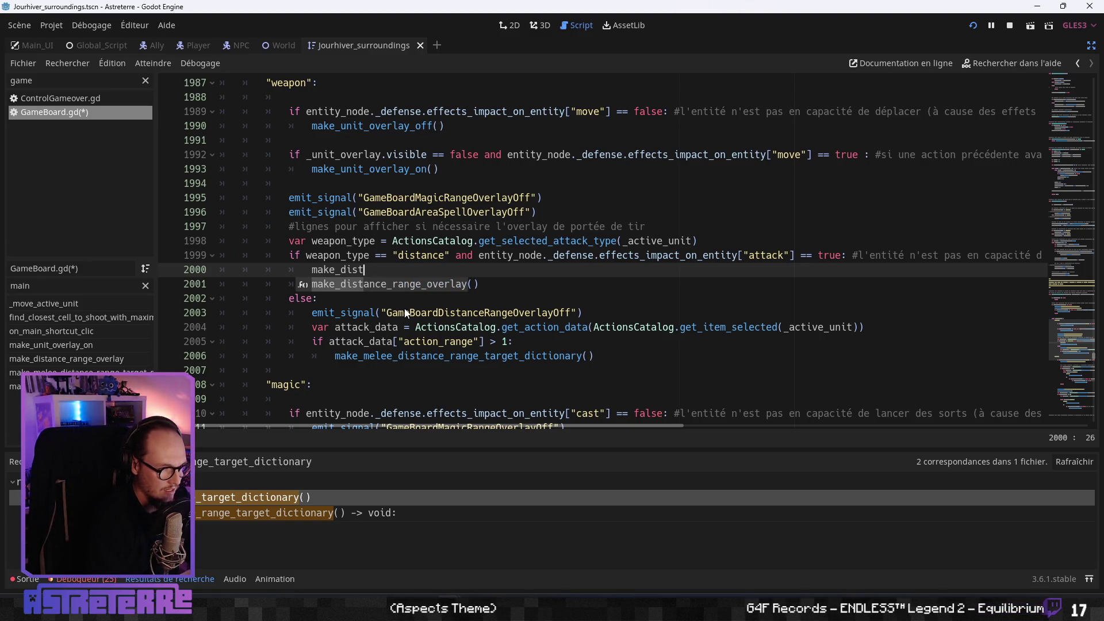
{"action": "key", "text": "BackSpace"}
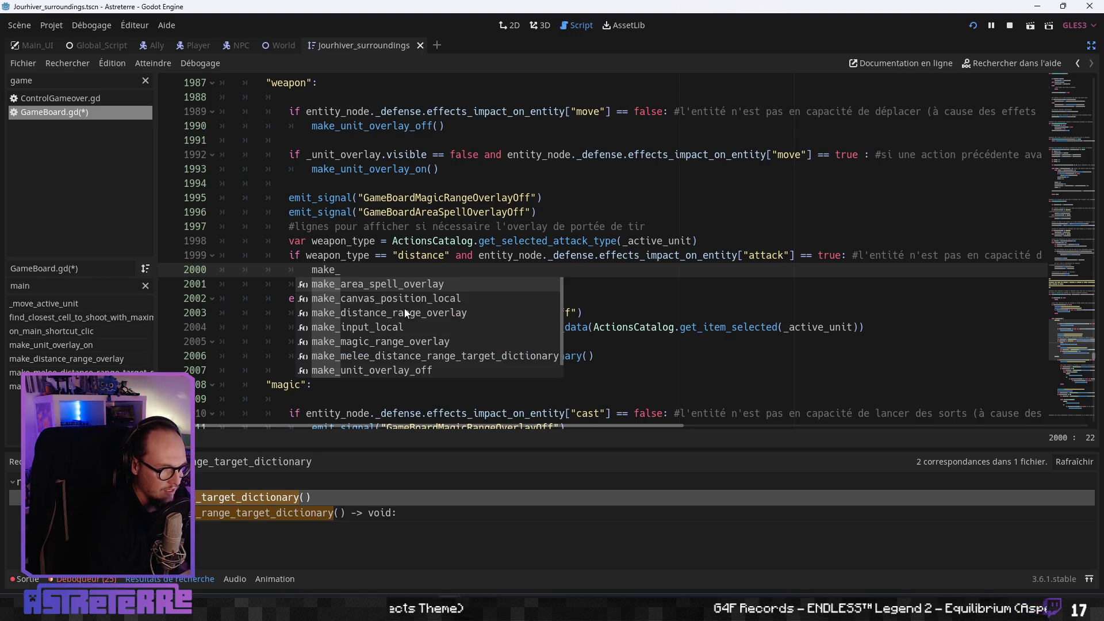
{"action": "key", "text": "BackSpace"}
{"action": "key", "text": "BackSpace"}
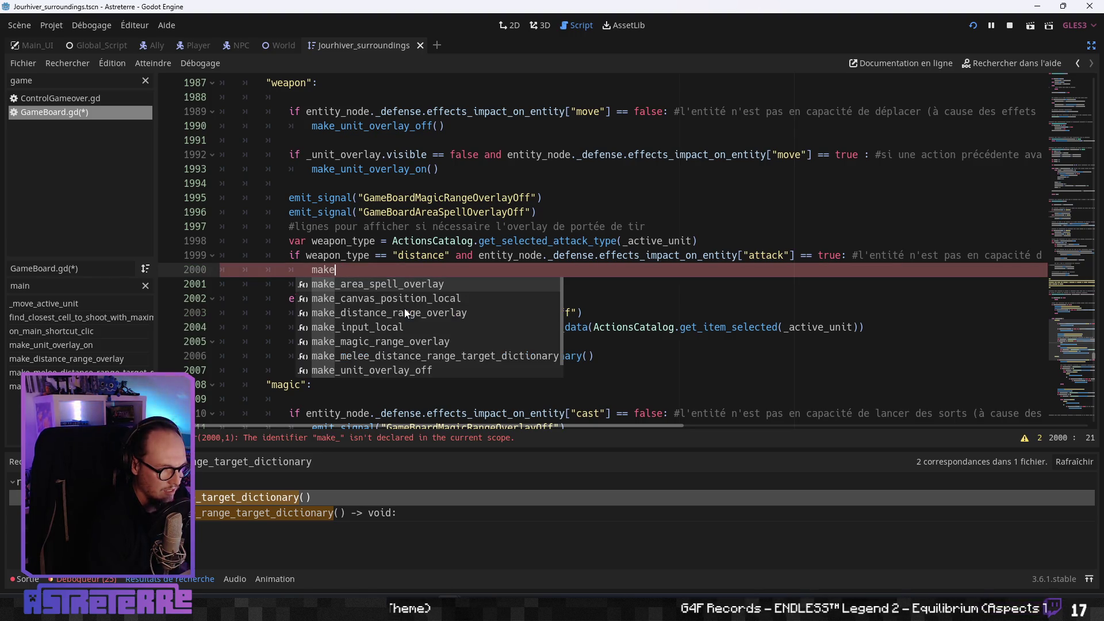
{"action": "key", "text": "BackSpace"}
{"action": "key", "text": "BackSpace"}
{"action": "key", "text": "BackSpace"}
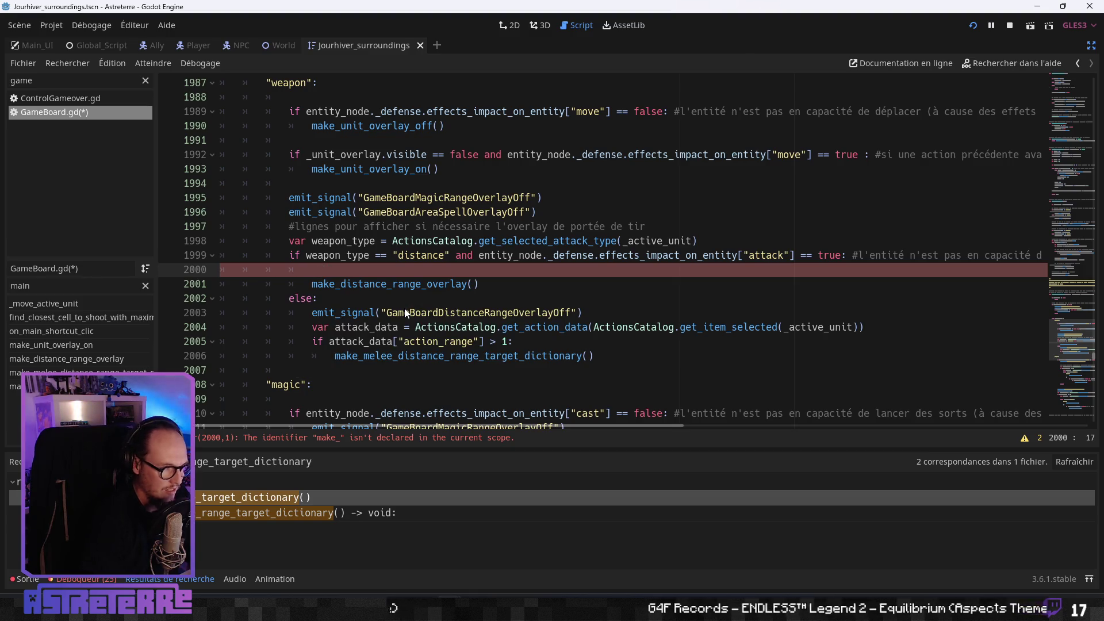
- Inspect the make_melee_distance_range_target_dictionary definition, then return to the weapon case code
{"action": "left_click", "coordinate": [427, 356], "text": "ctrl"}
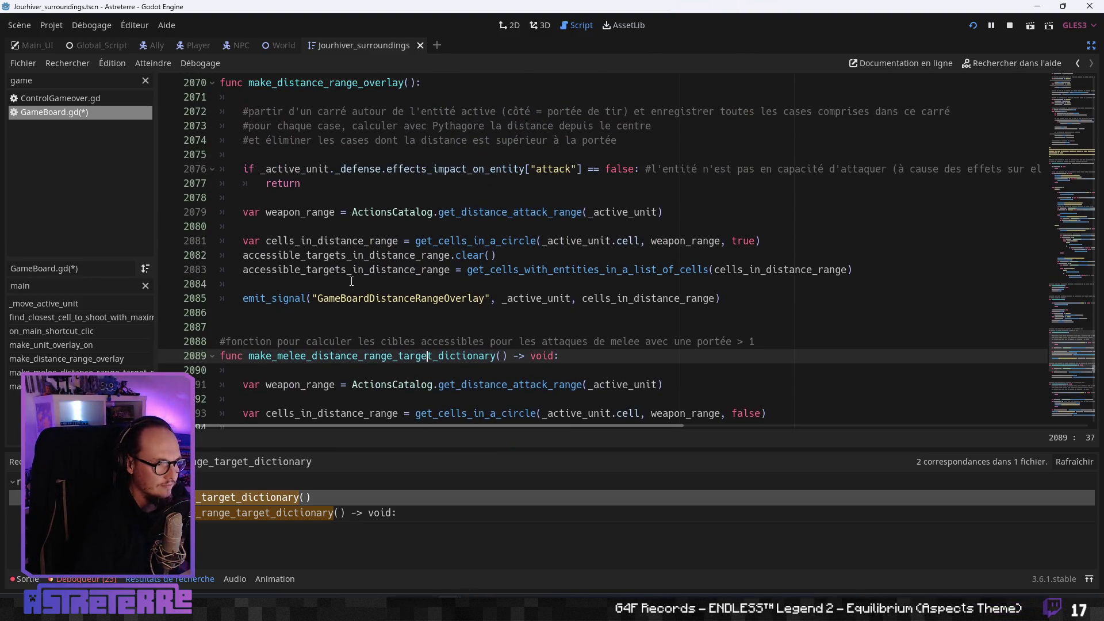
{"action": "left_click", "coordinate": [357, 269]}
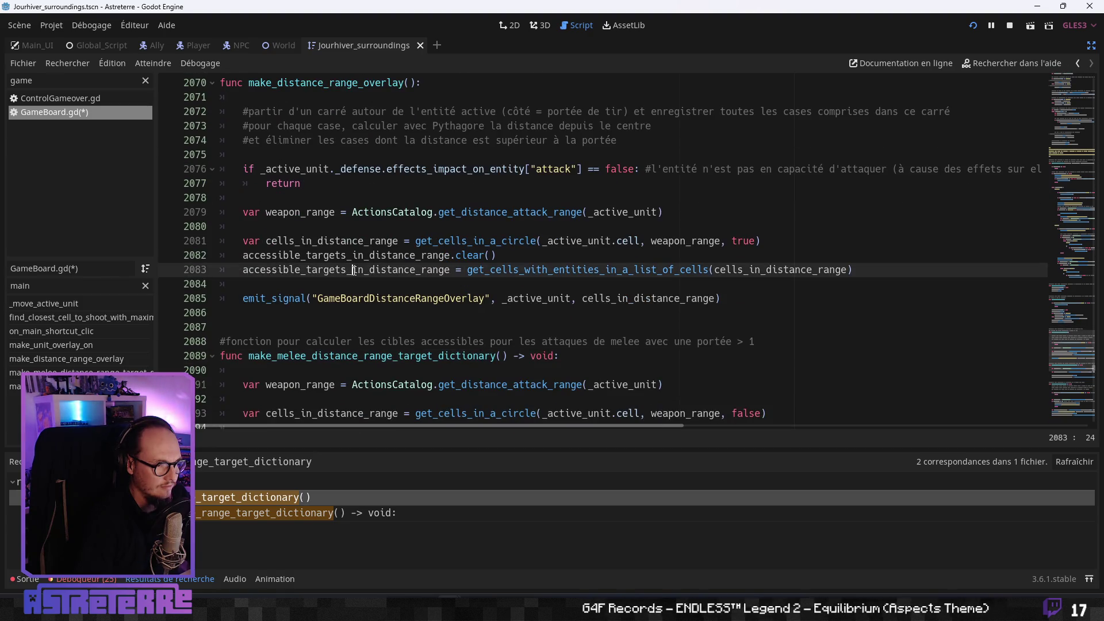
{"action": "scroll", "coordinate": [356, 316], "scroll_direction": "down", "scroll_amount": 1}
{"action": "scroll", "coordinate": [356, 343], "scroll_direction": "down", "scroll_amount": 1}
{"action": "key", "text": "alt+Left"}
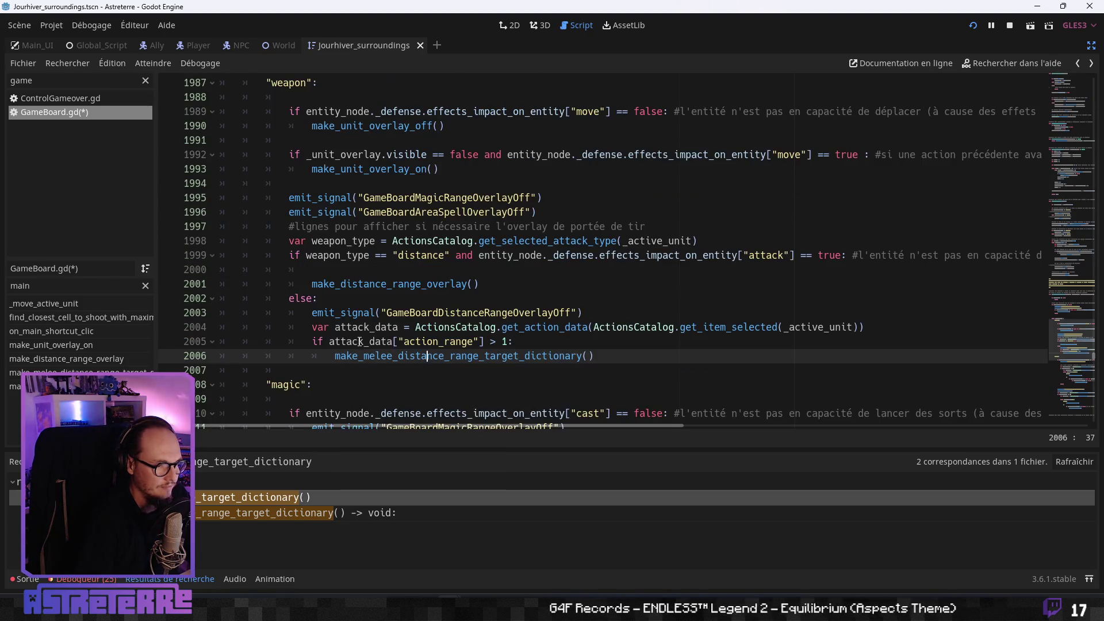
- Delete the blank line 2000 so the distance overlay call follows the condition
{"action": "key", "text": "Up"}
{"action": "key", "text": "Up"}
{"action": "key", "text": "Up"}
{"action": "key", "text": "Up"}
{"action": "key", "text": "Up"}
{"action": "key", "text": "Up"}
{"action": "left_click_drag", "start_coordinate": [322, 269], "coordinate": [154, 271]}
{"action": "key", "text": "Delete"}
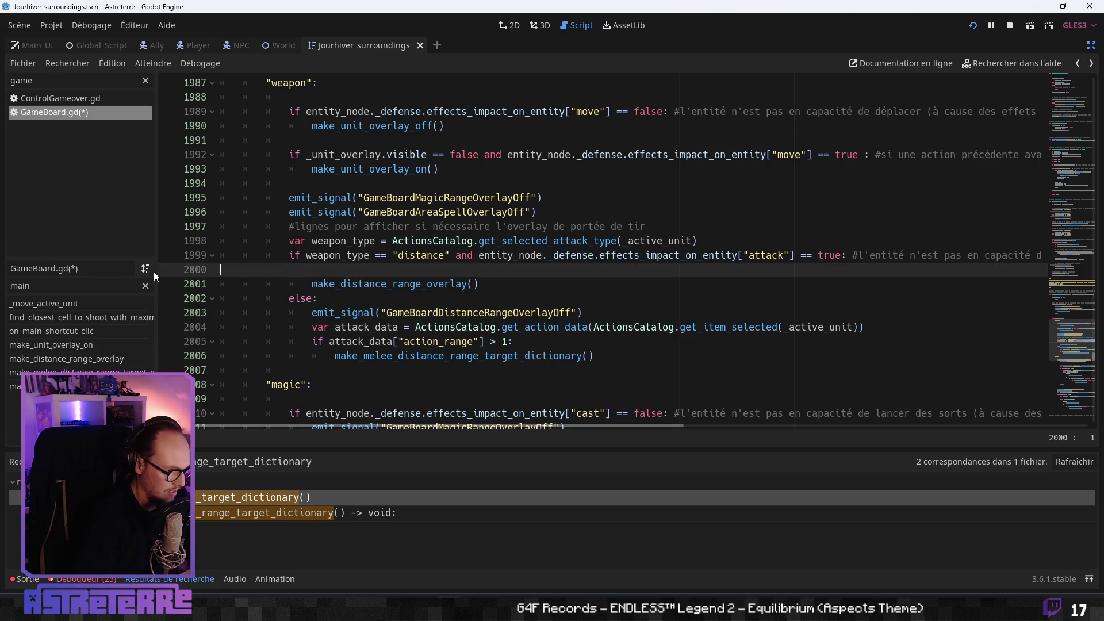
{"action": "key", "text": "Delete"}
{"action": "left_click", "coordinate": [411, 300]}
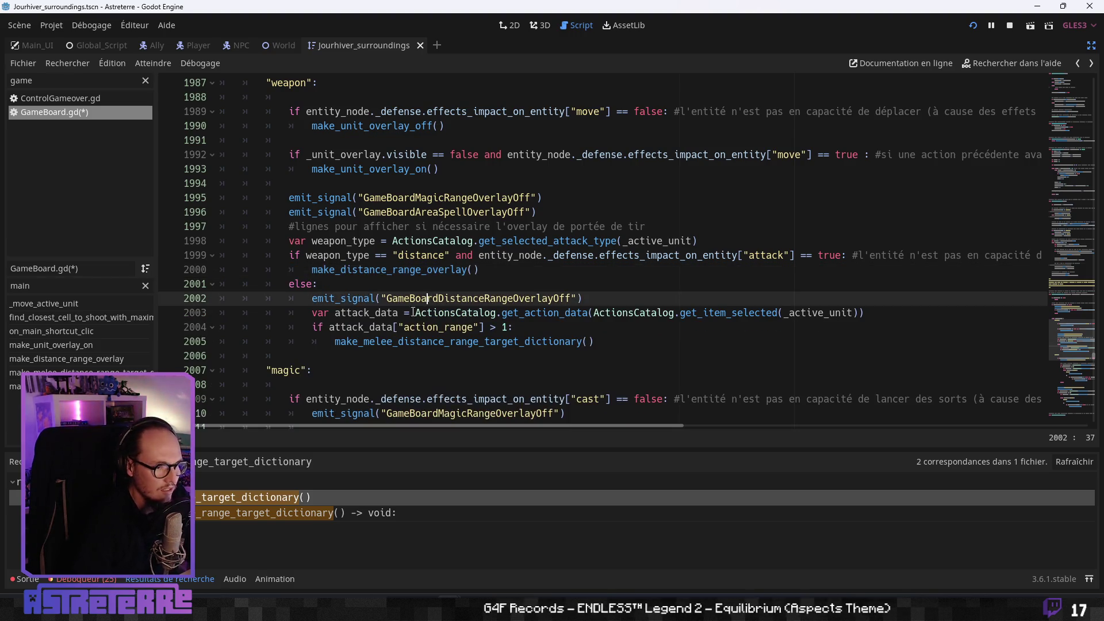
{"action": "left_click", "coordinate": [404, 314]}
{"action": "key", "text": "Down"}
{"action": "key", "text": "End"}
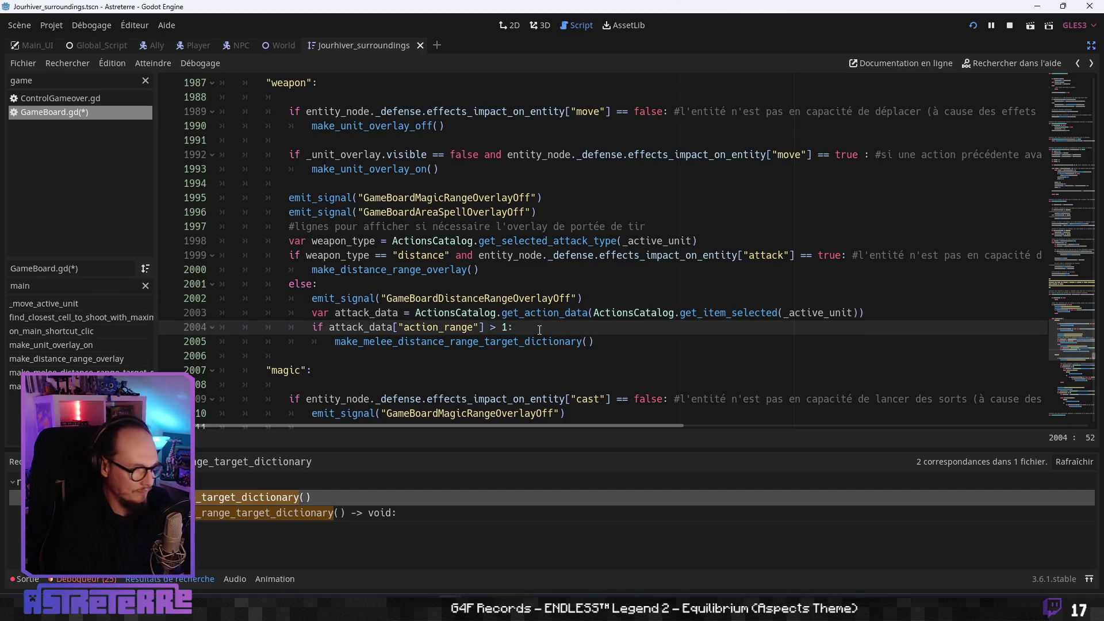
{"action": "left_click", "coordinate": [407, 314]}
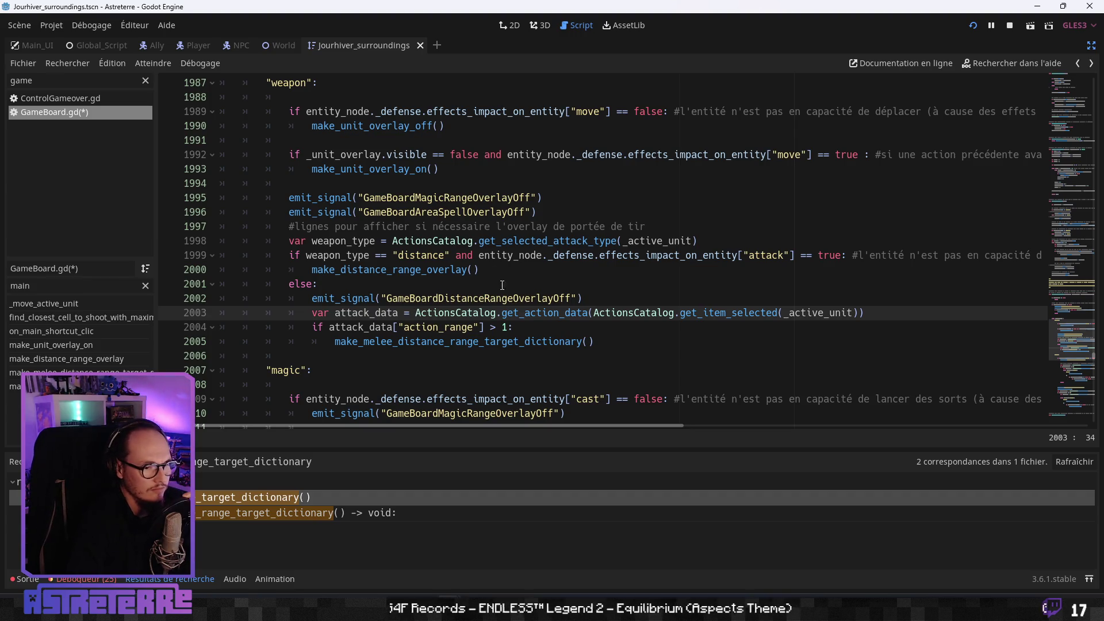
{"action": "left_click", "coordinate": [541, 316]}
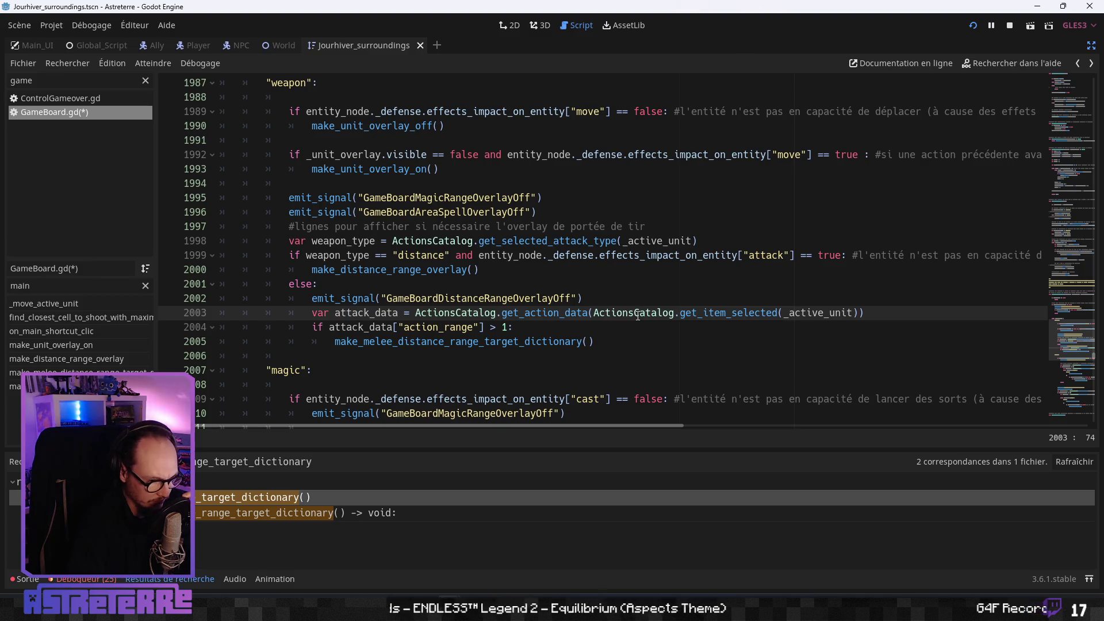
{"action": "left_click", "coordinate": [544, 327]}
{"action": "scroll", "coordinate": [544, 325], "scroll_direction": "up", "scroll_amount": 6}
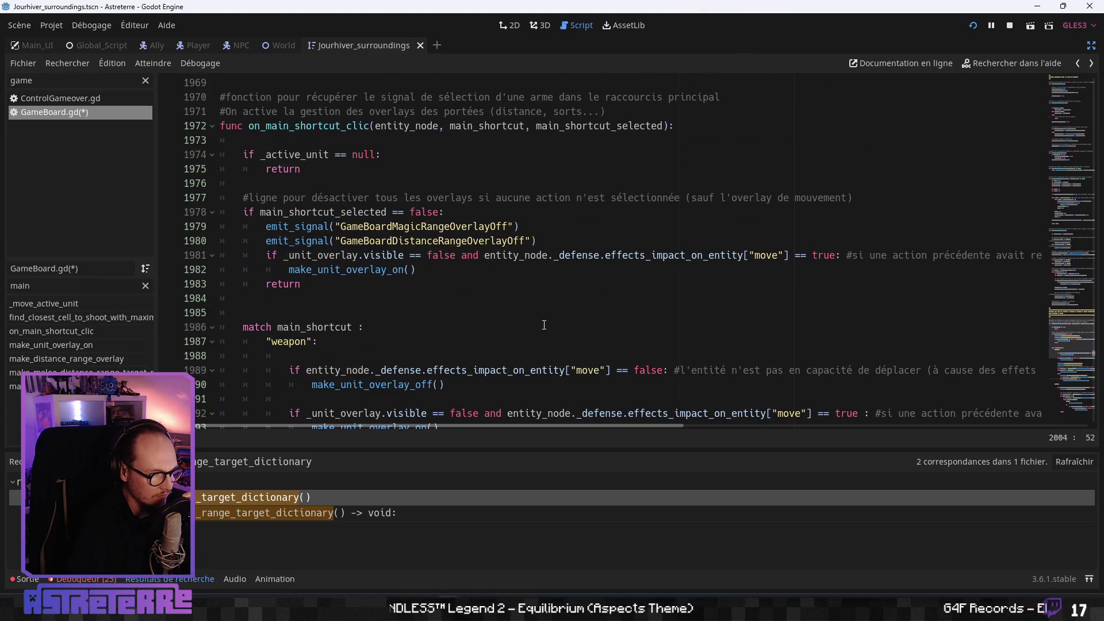
{"action": "scroll", "coordinate": [544, 325], "scroll_direction": "down", "scroll_amount": 6}
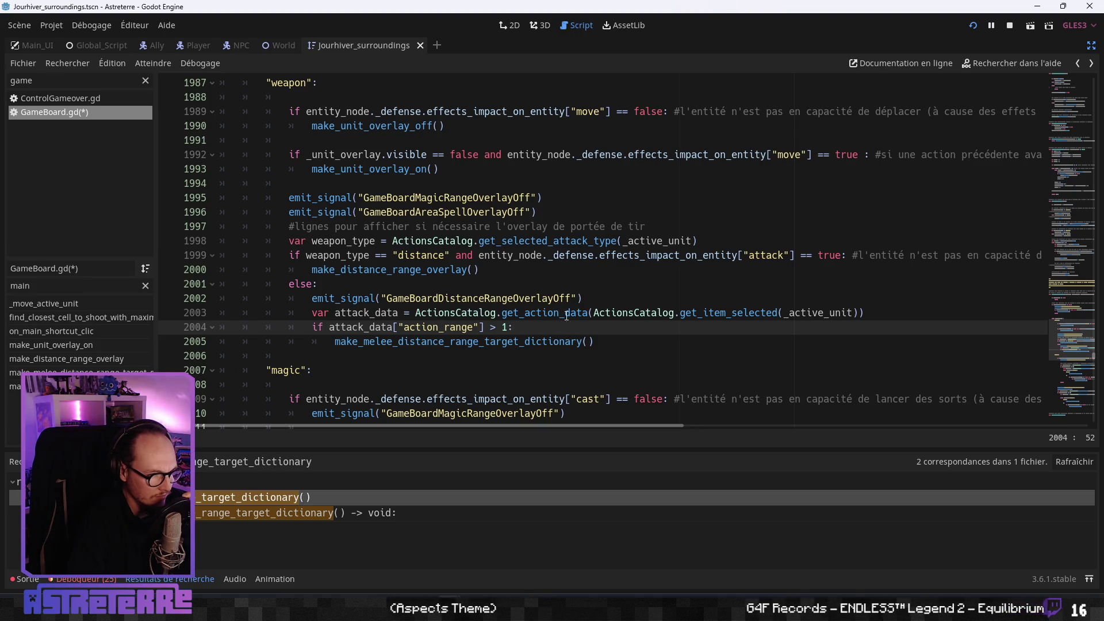
{"action": "left_click", "coordinate": [638, 315]}
{"action": "left_click", "coordinate": [757, 315]}
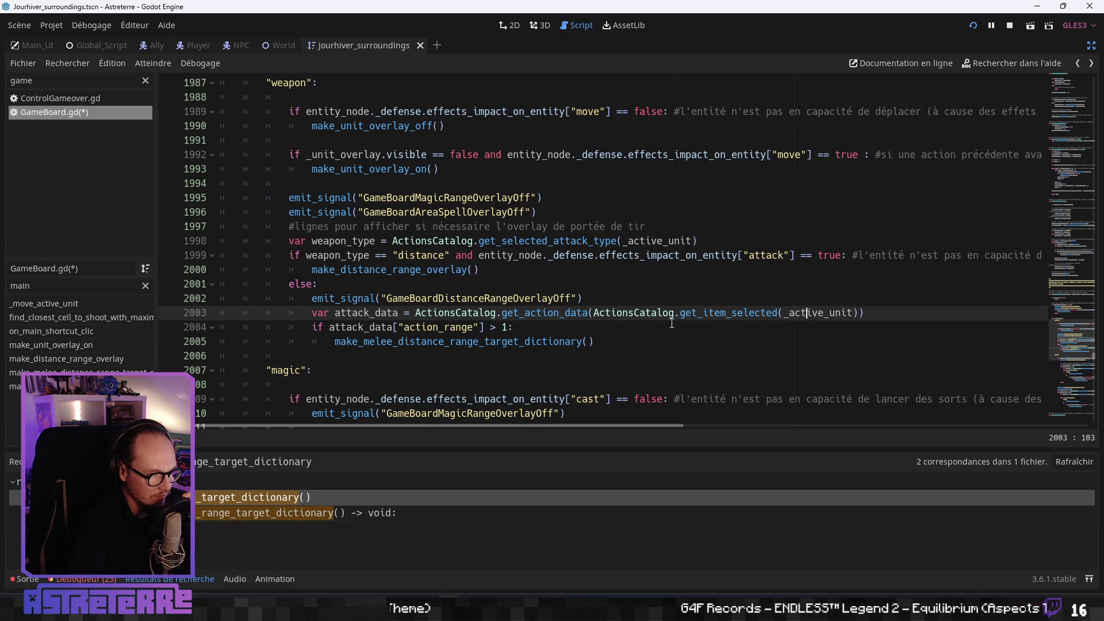
- Insert a blank line above the 'var attack_data' line for a comment
{"action": "left_click", "coordinate": [590, 341]}
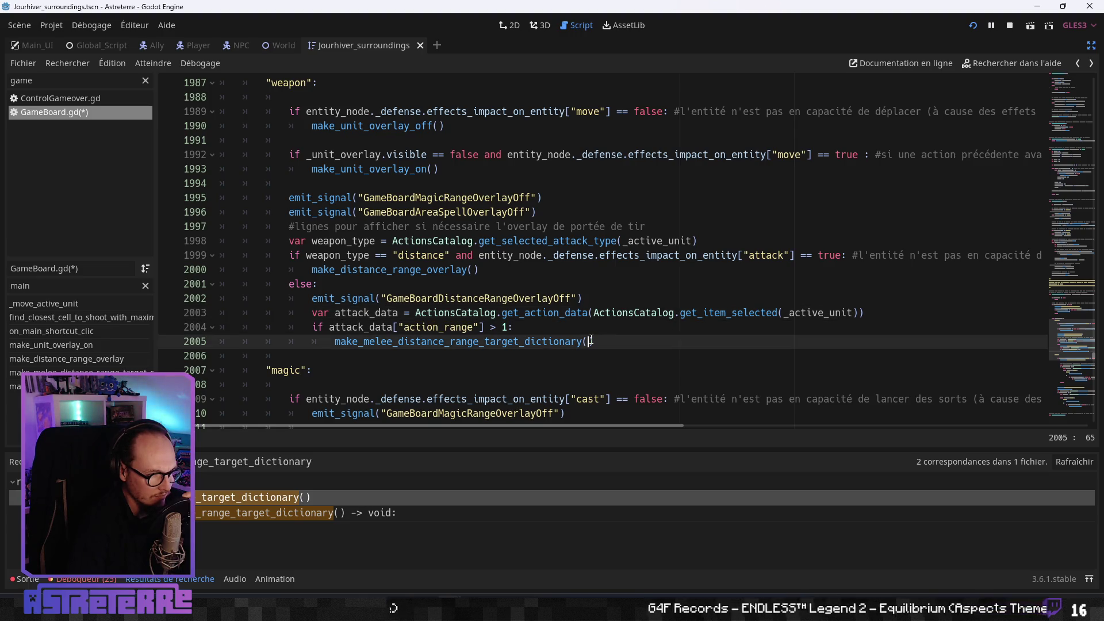
{"action": "left_click", "coordinate": [598, 341]}
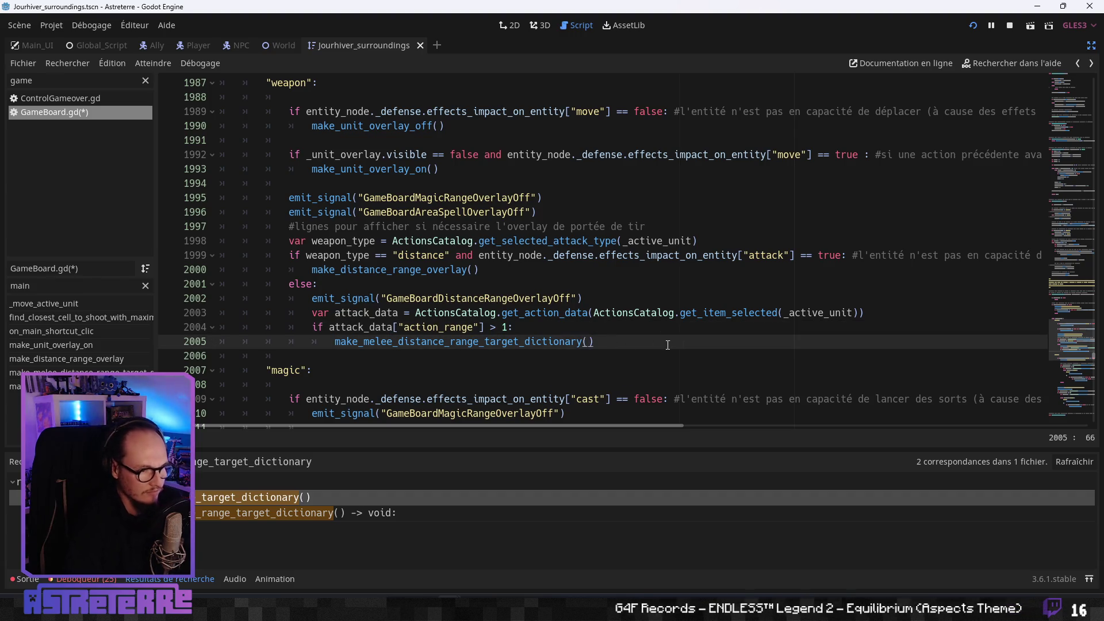
{"action": "scroll", "coordinate": [618, 297], "scroll_direction": "down", "scroll_amount": 1}
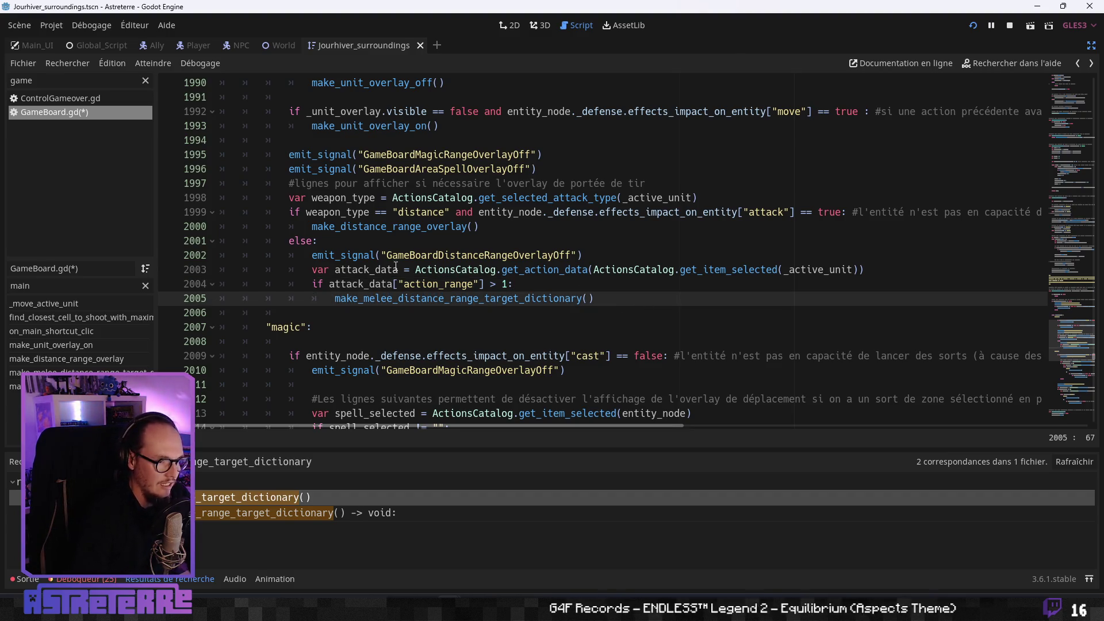
{"action": "left_click", "coordinate": [312, 269]}
{"action": "key", "text": "Return"}
{"action": "key", "text": "Return"}
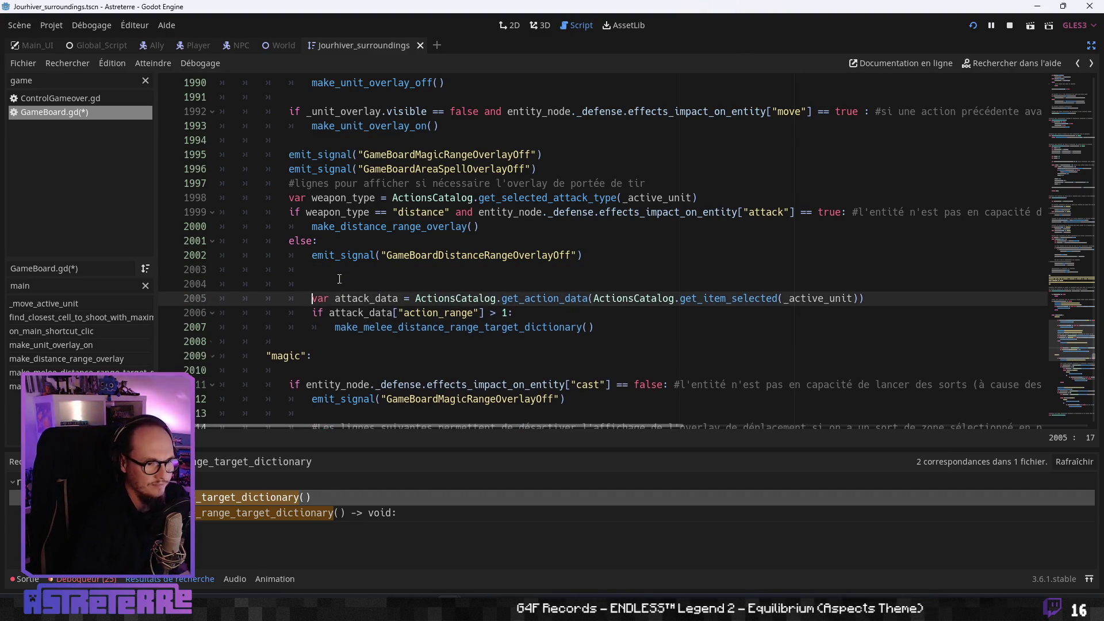
{"action": "left_click", "coordinate": [358, 284]}
{"action": "type", "text": "#"}
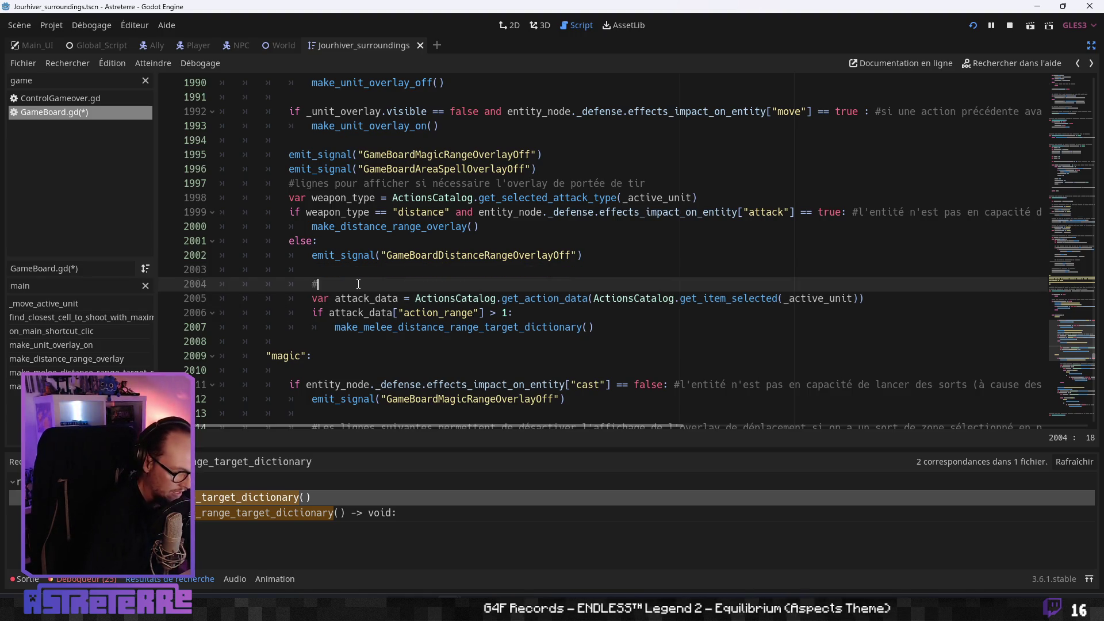
- Type a French comment saying that selecting a spear requires recalculating targets reachable by ranged weapons
{"action": "type", "text": "si on e"}
{"action": "type", "text": "lec"}
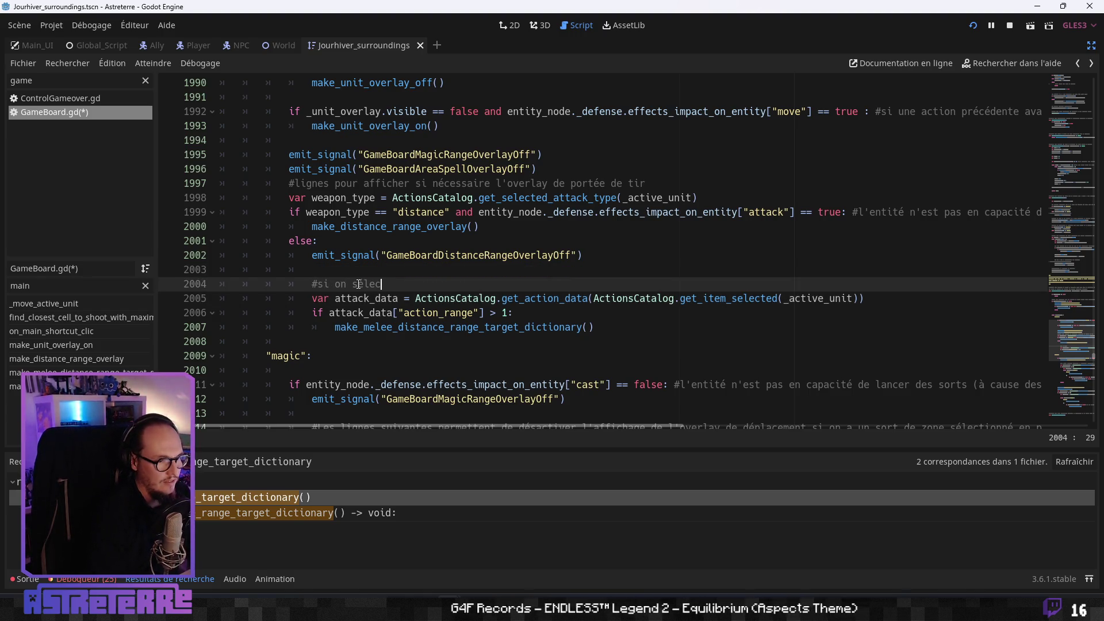
{"action": "type", "text": "tionne une arm"}
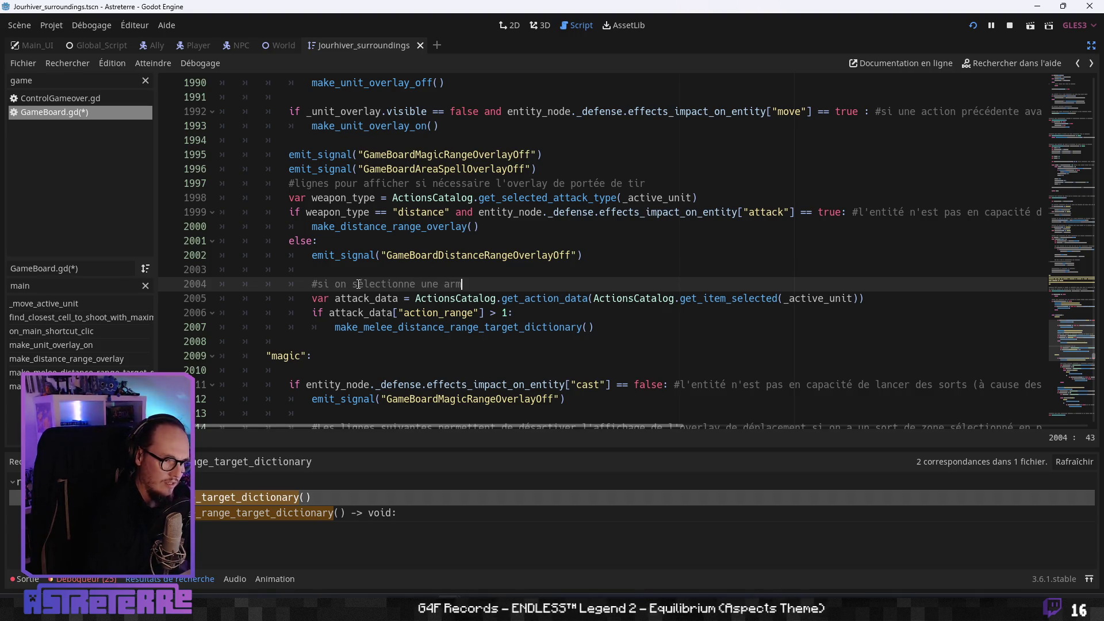
{"action": "key", "text": "BackSpace"}
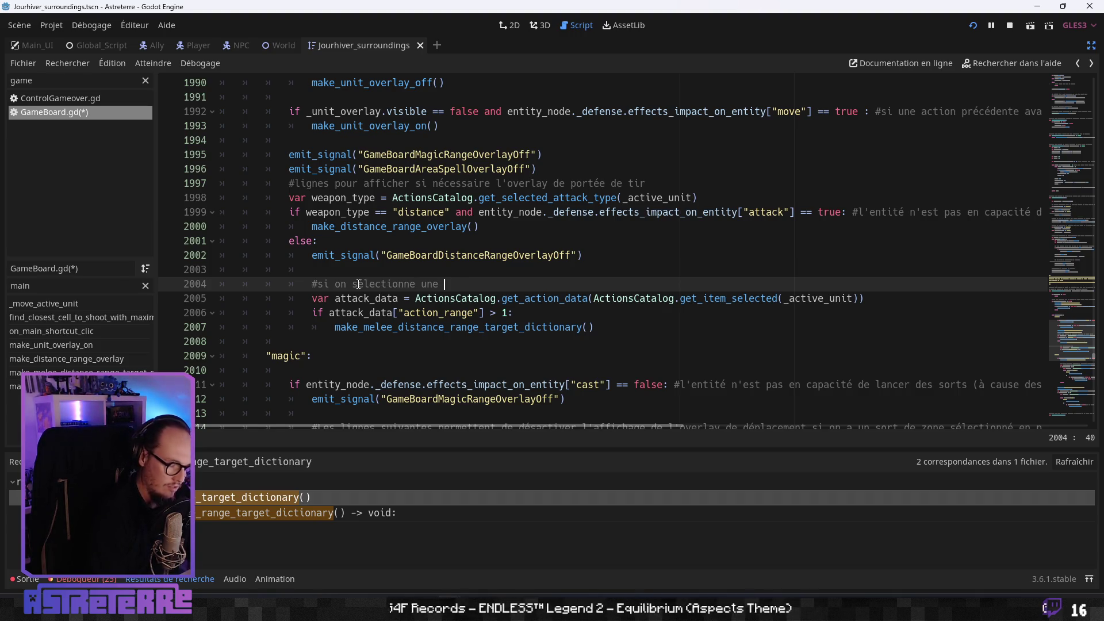
{"action": "type", "text": "lance, iul"}
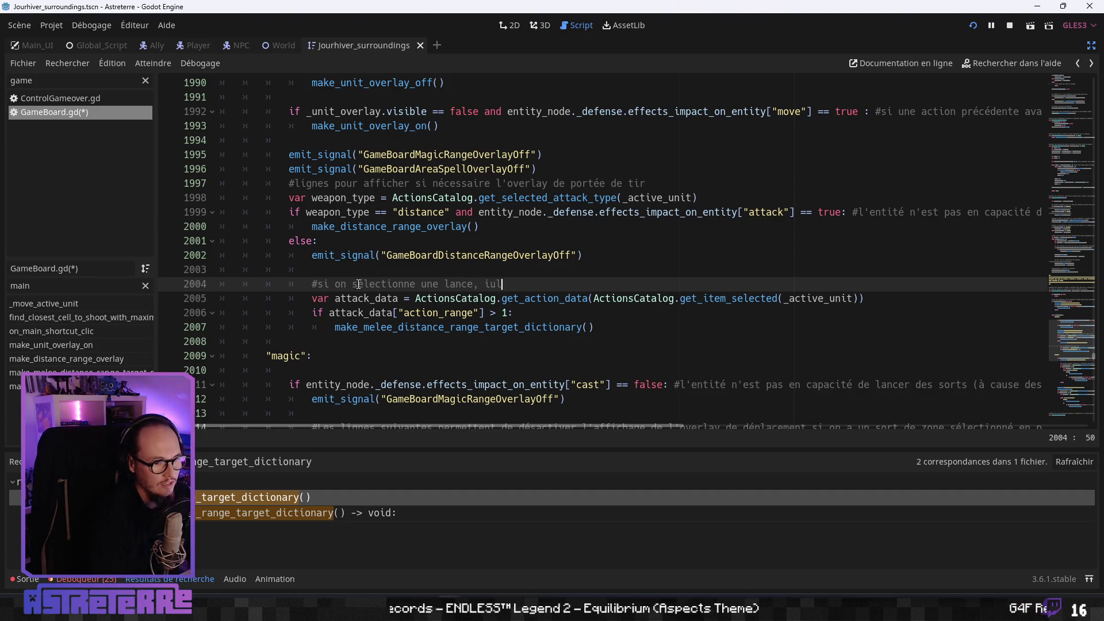
{"action": "key", "text": "BackSpace"}
{"action": "key", "text": "BackSpace"}
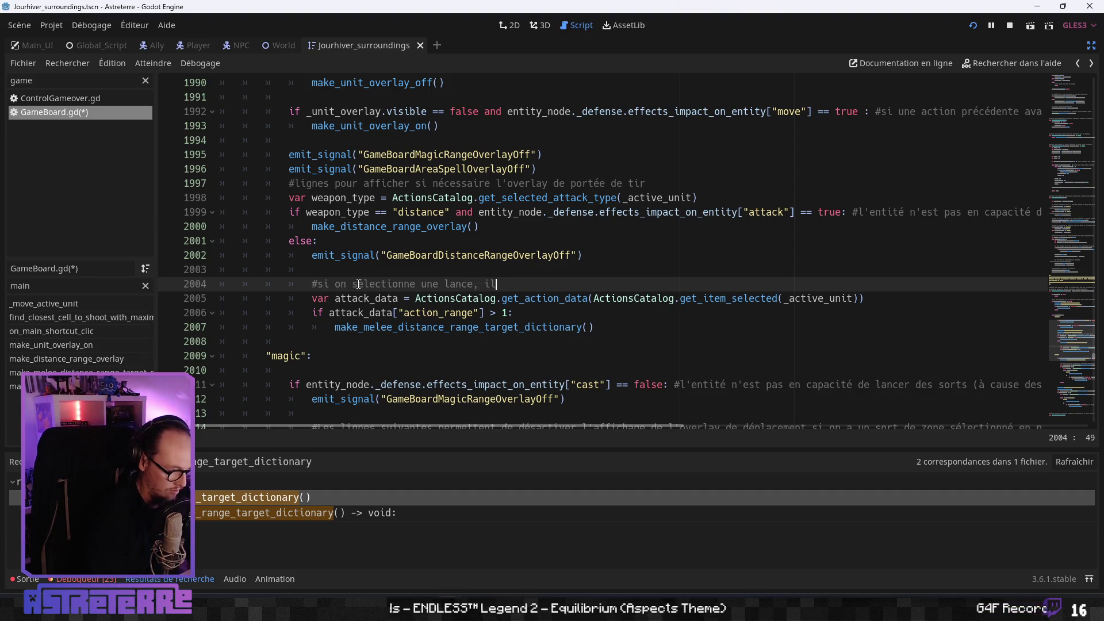
{"action": "type", "text": "faut recalculer les c"}
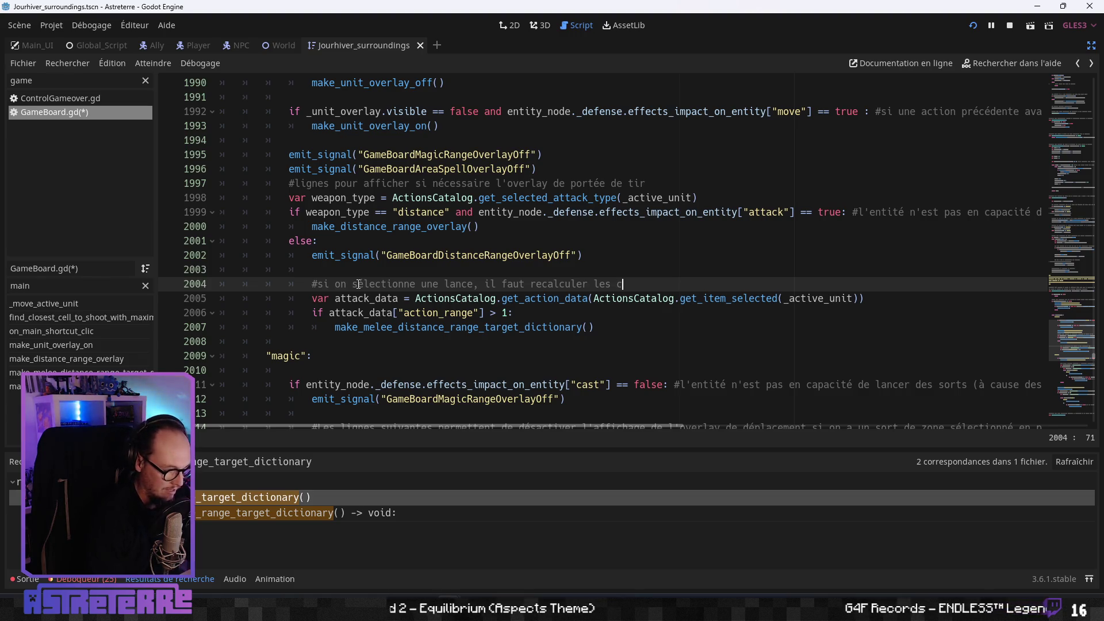
{"action": "type", "text": "ibles accessibles par la lance "}
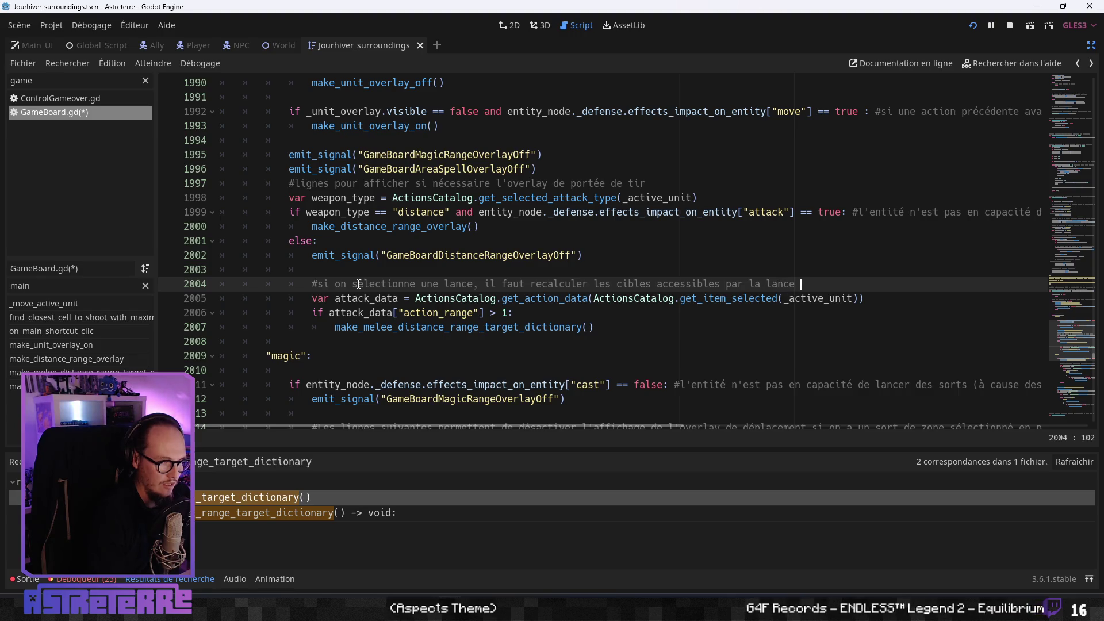
{"action": "type", "text": "pour éviter"}
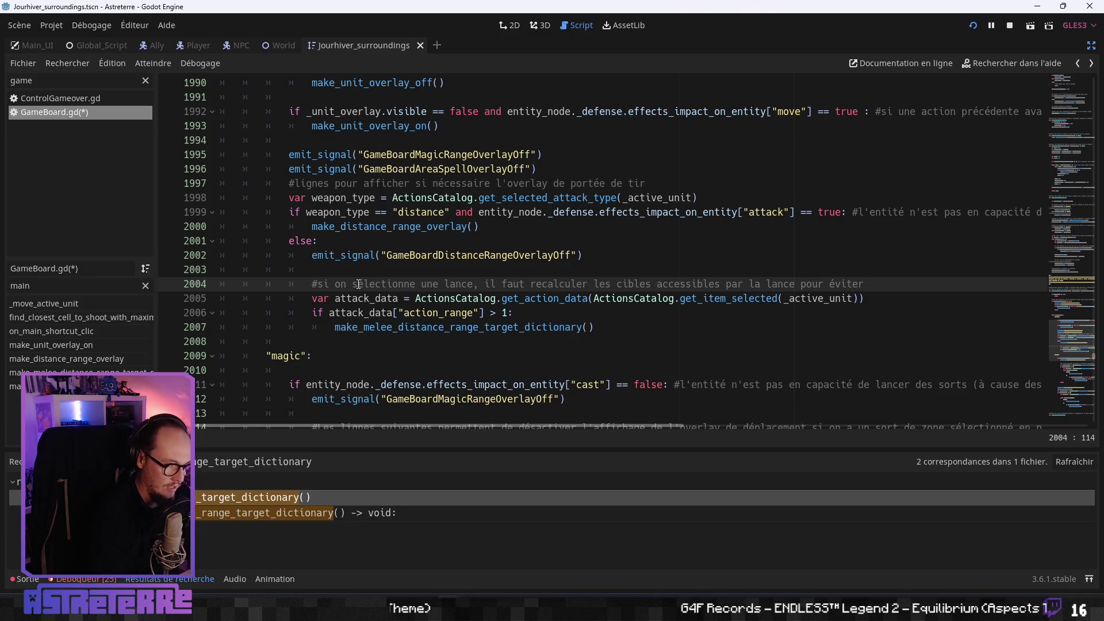
{"action": "type", "text": "qu"}
{"action": "type", "text": "e des cible"}
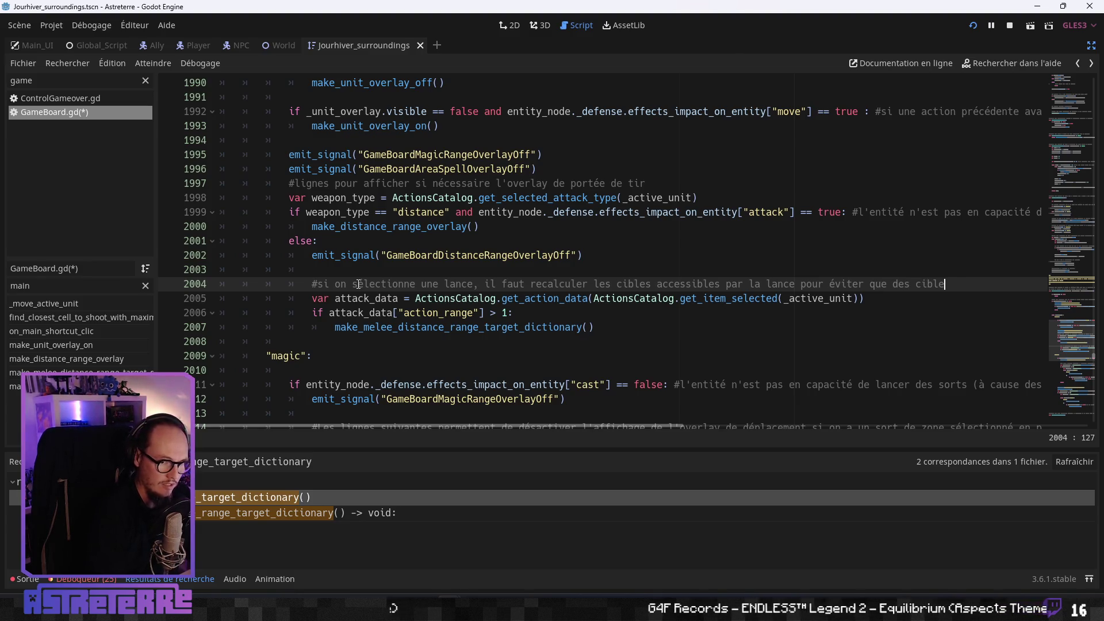
{"action": "type", "text": "autr"}
{"action": "type", "text": "efois"}
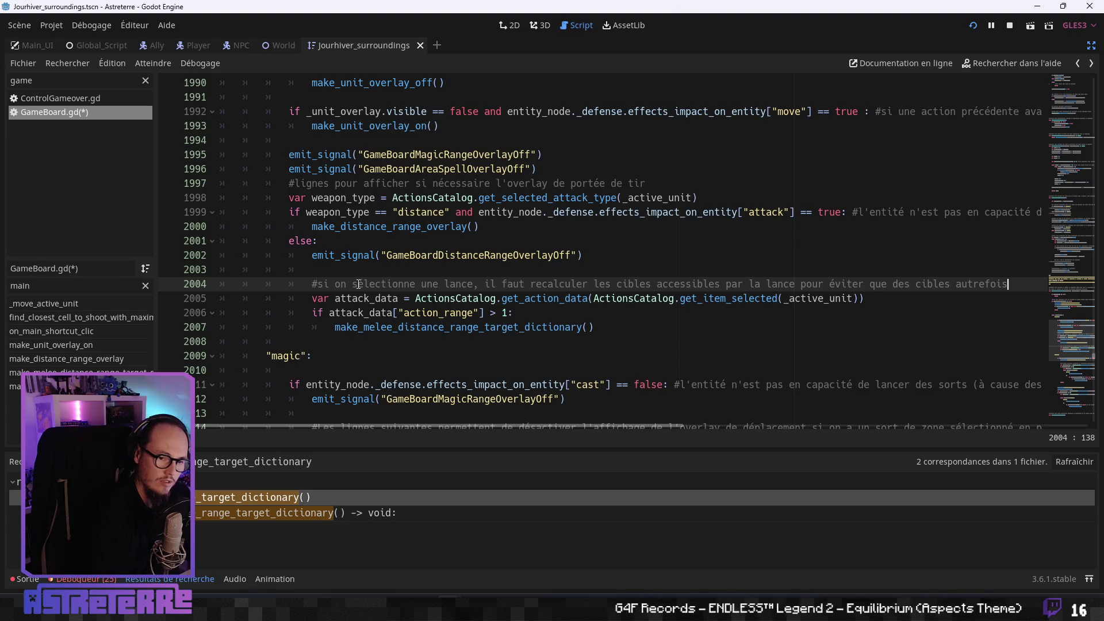
{"action": "key", "text": "BackSpace"}
{"action": "key", "text": "BackSpace"}
{"action": "key", "text": "BackSpace"}
{"action": "type", "text": "ccess"}
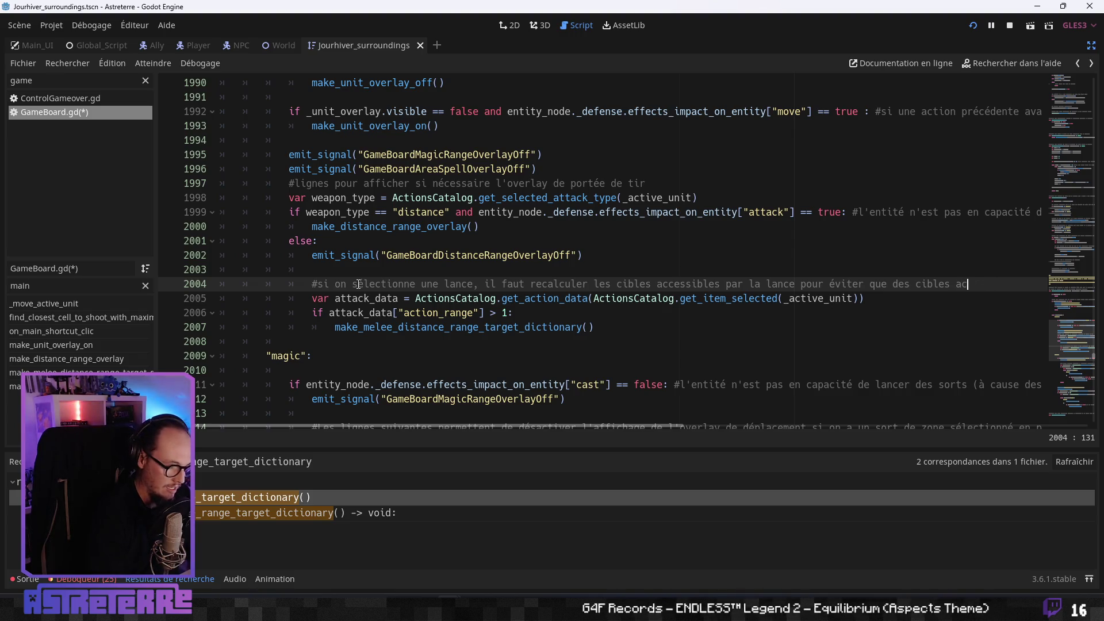
{"action": "type", "text": "ibles"}
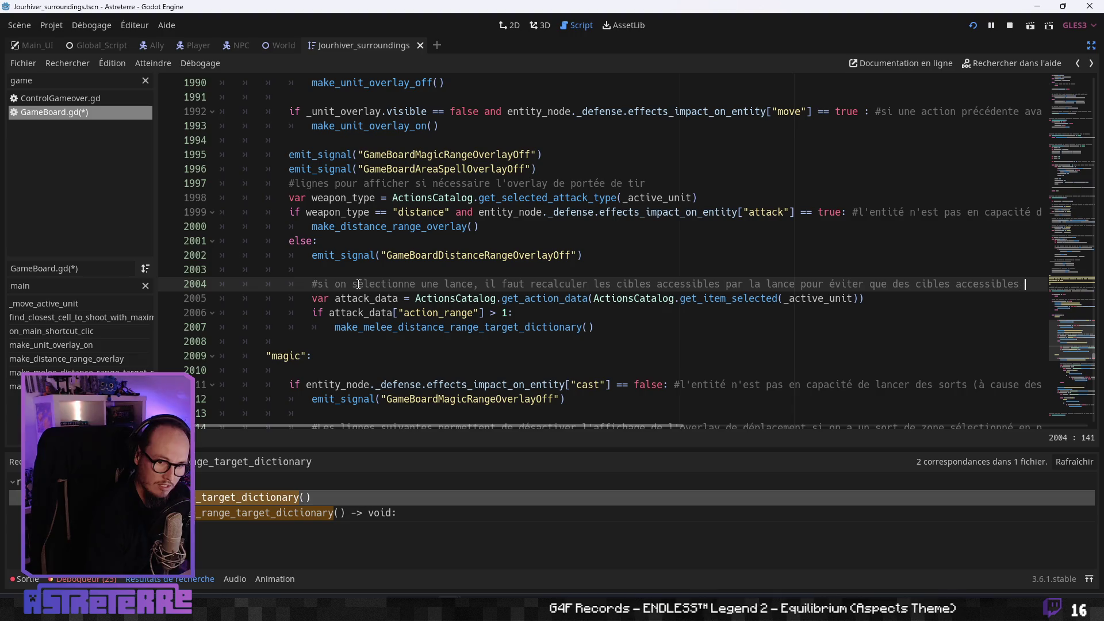
{"action": "type", "text": "par "}
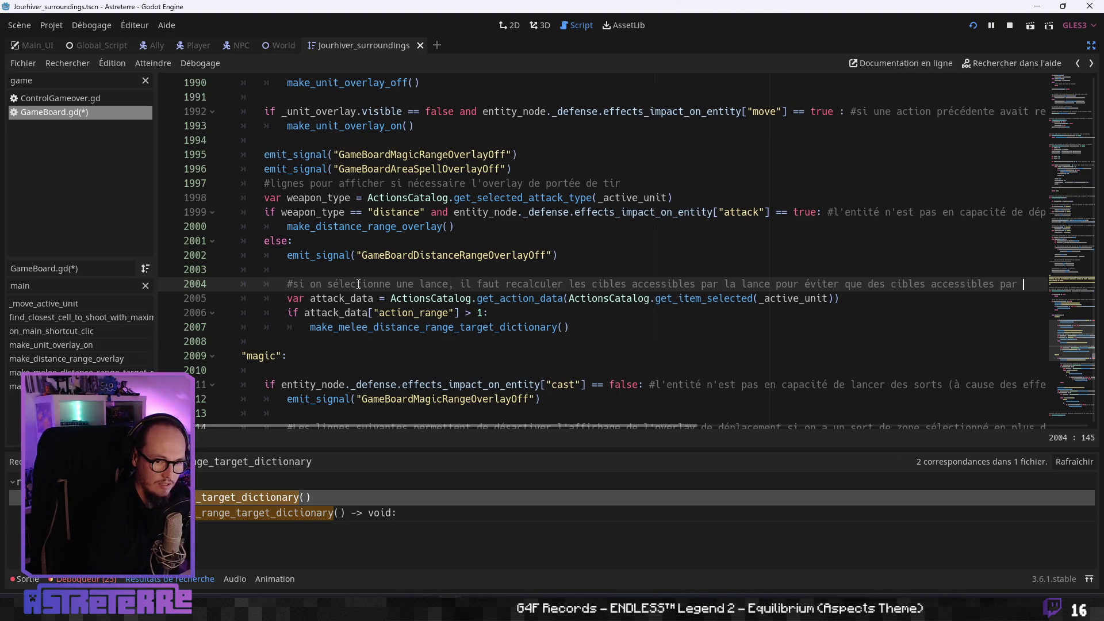
{"action": "type", "text": "edes armes à dis"}
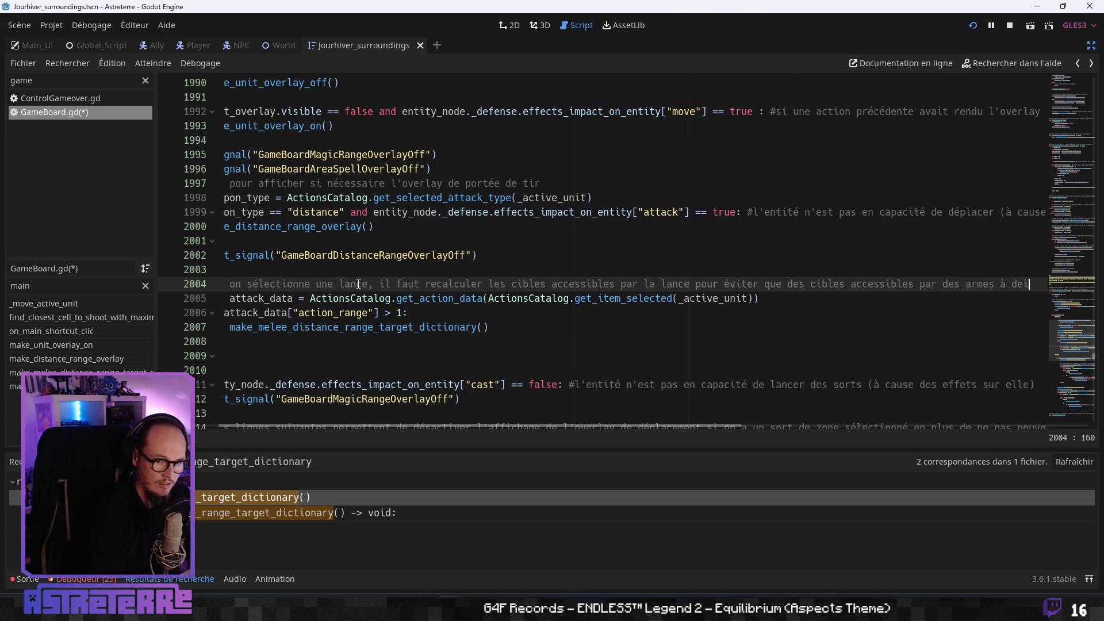
{"action": "type", "text": "tances"}
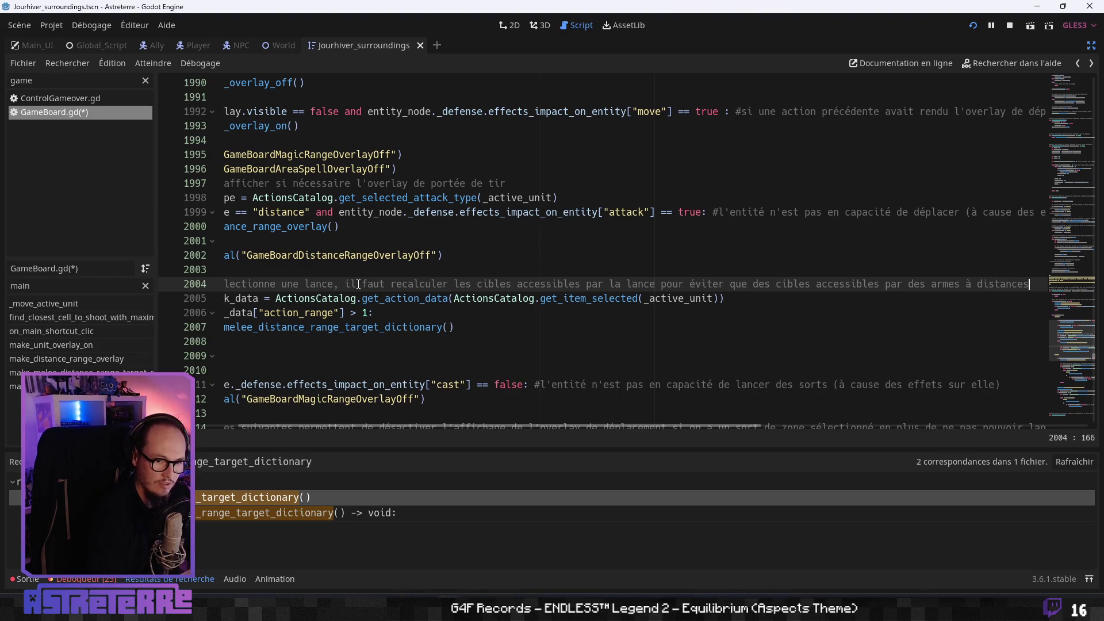
{"action": "type", "text": " le soie"}
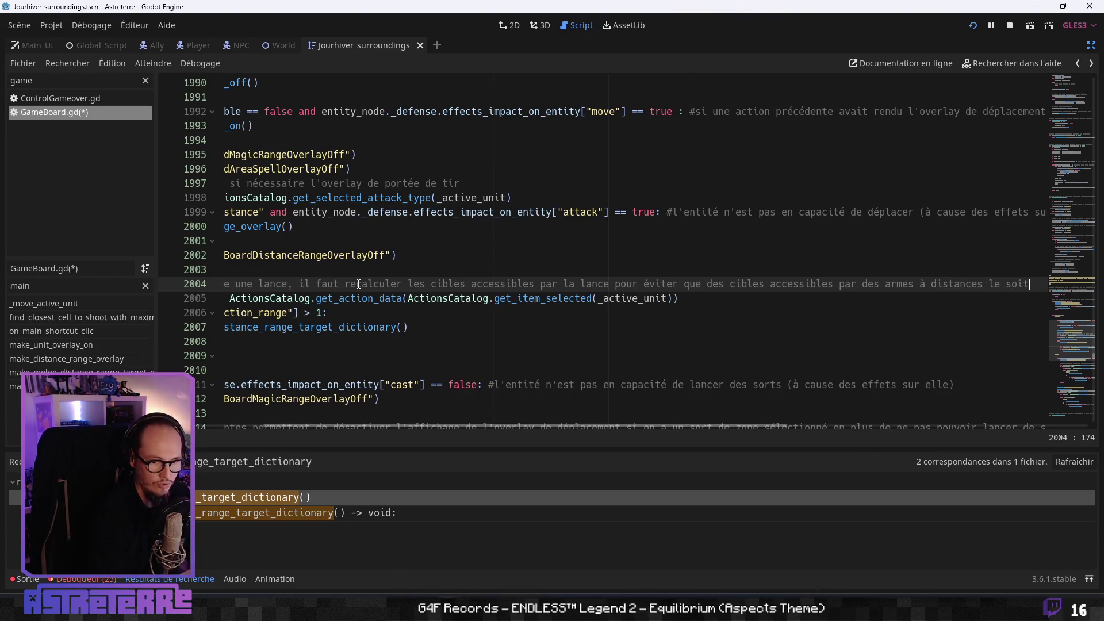
{"action": "type", "text": "nt toujours"}
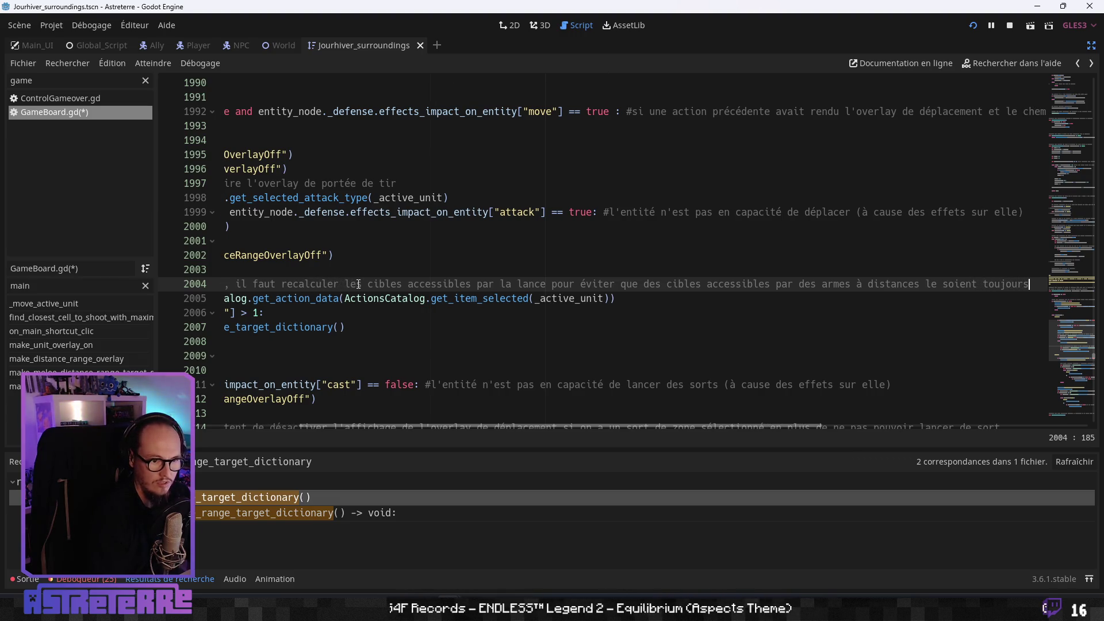
- Insert 'uniquement' before 'accessibles' in the spear comment
{"action": "left_click", "coordinate": [537, 338]}
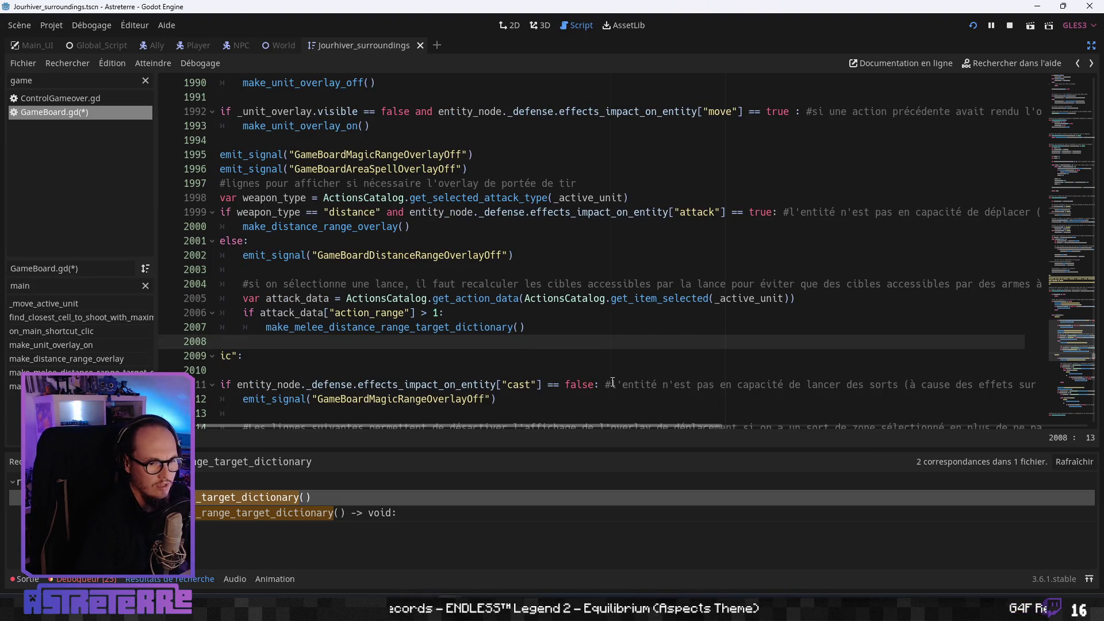
{"action": "left_click", "coordinate": [593, 374]}
{"action": "left_click", "coordinate": [883, 283]}
{"action": "type", "text": "uniquement"}
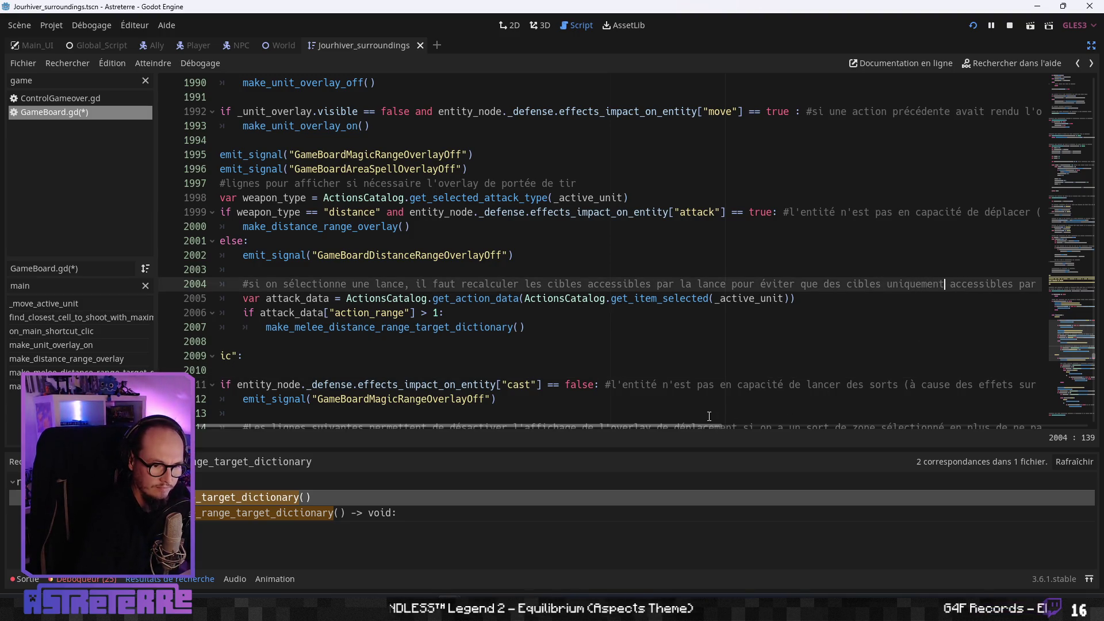
{"action": "mouse_move", "coordinate": [709, 425]}
{"action": "left_mouse_down"}
{"action": "mouse_move", "coordinate": [891, 425]}
{"action": "mouse_move", "coordinate": [571, 426]}
{"action": "left_mouse_up"}
{"action": "key", "text": "Right"}
{"action": "key", "text": "Right"}
{"action": "key", "text": "Right"}
- Check the melee target function's weapon range lookup, return to the call, and save GameBoard.gd
{"action": "left_click", "coordinate": [438, 312]}
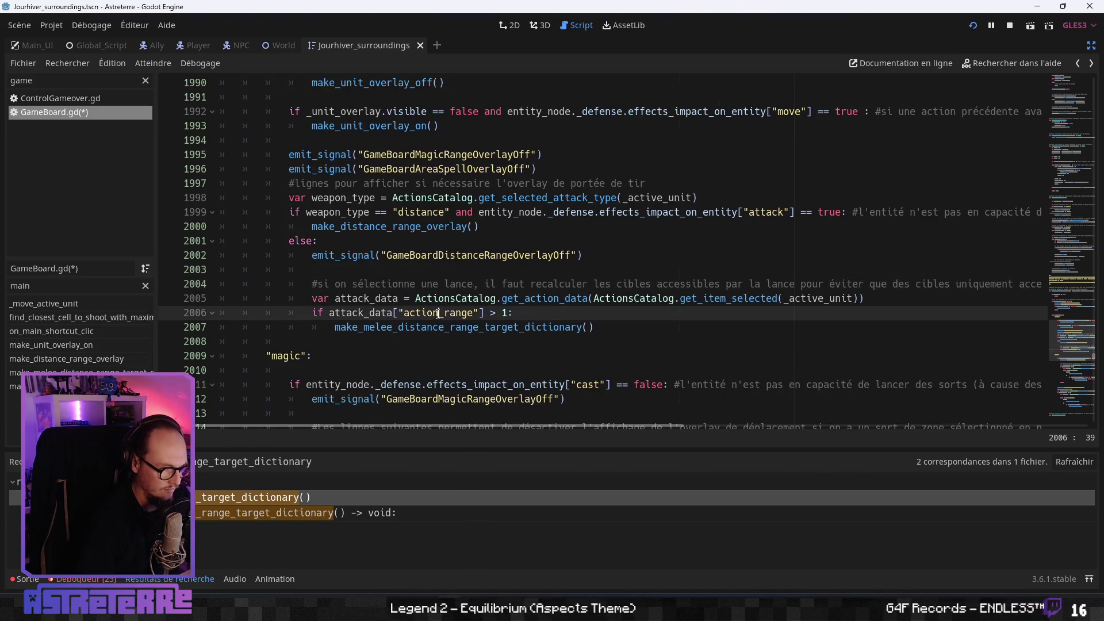
{"action": "left_click", "coordinate": [445, 326]}
{"action": "left_click", "coordinate": [417, 328], "text": "ctrl"}
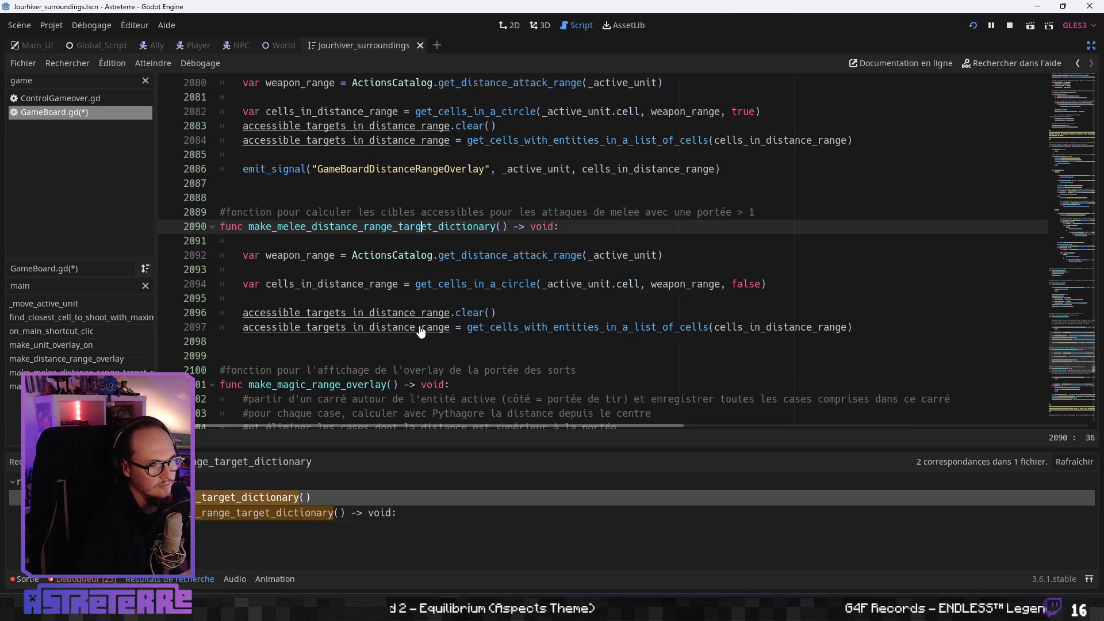
{"action": "left_click", "coordinate": [355, 255]}
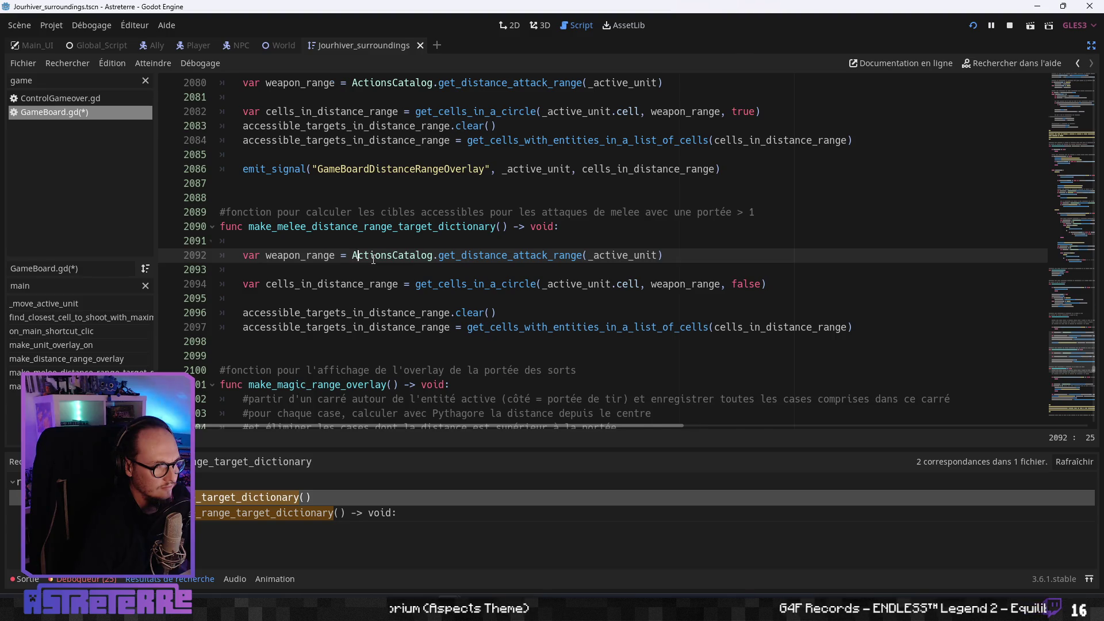
{"action": "key", "text": "alt+Left"}
{"action": "left_click", "coordinate": [596, 299]}
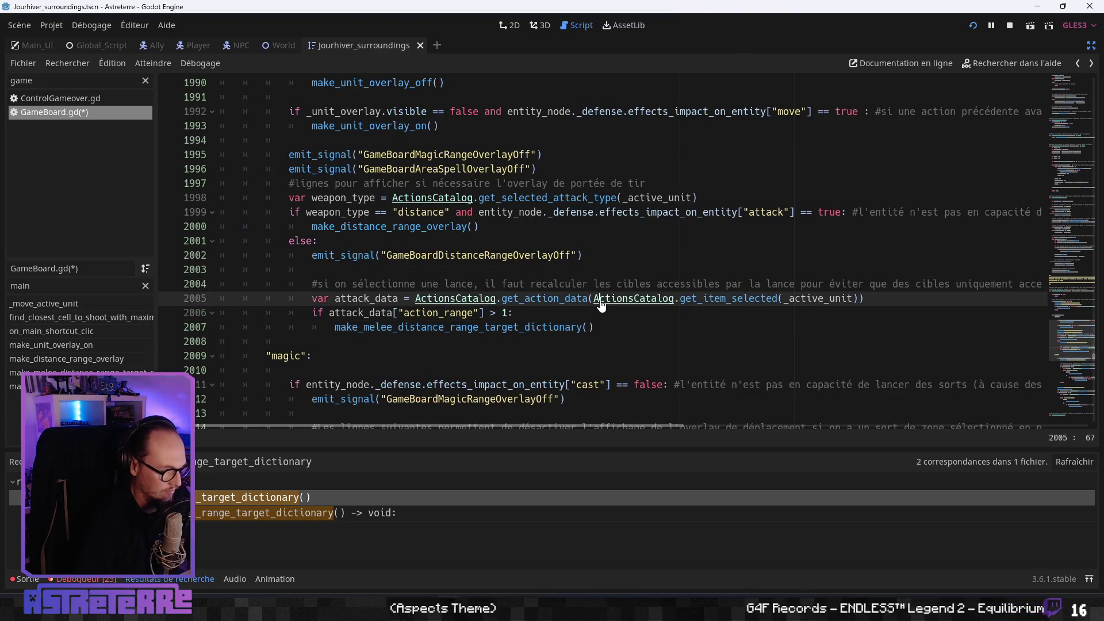
{"action": "key", "text": "ctrl+s"}
{"action": "left_click", "coordinate": [438, 254]}
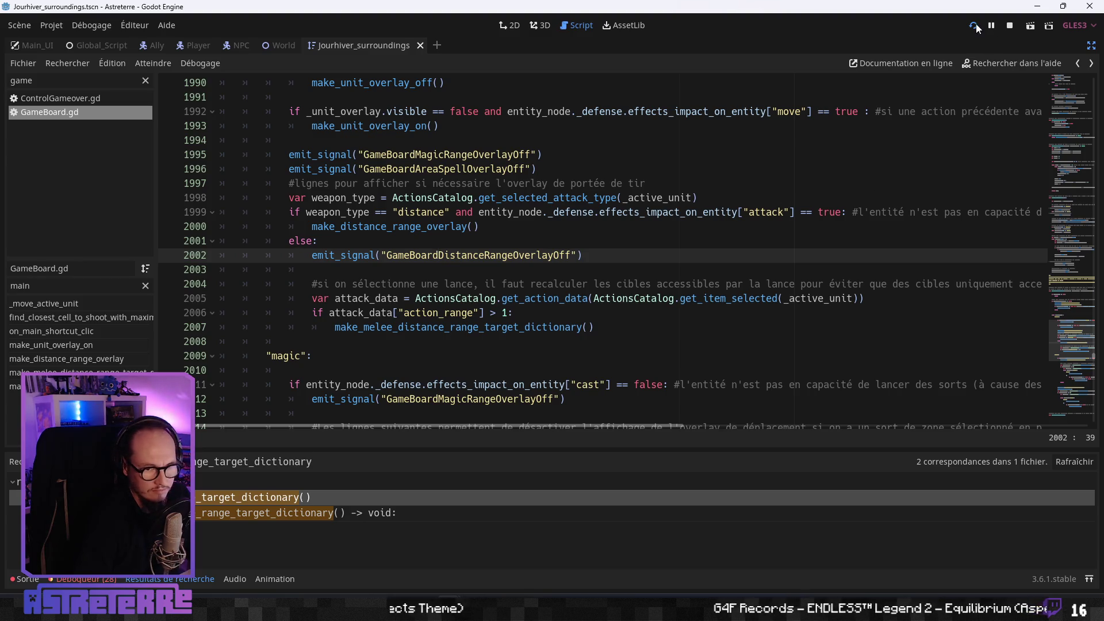
- Launch the game with F5, maximize its window, and end the placement phase to start combat
{"action": "key", "text": "F5"}
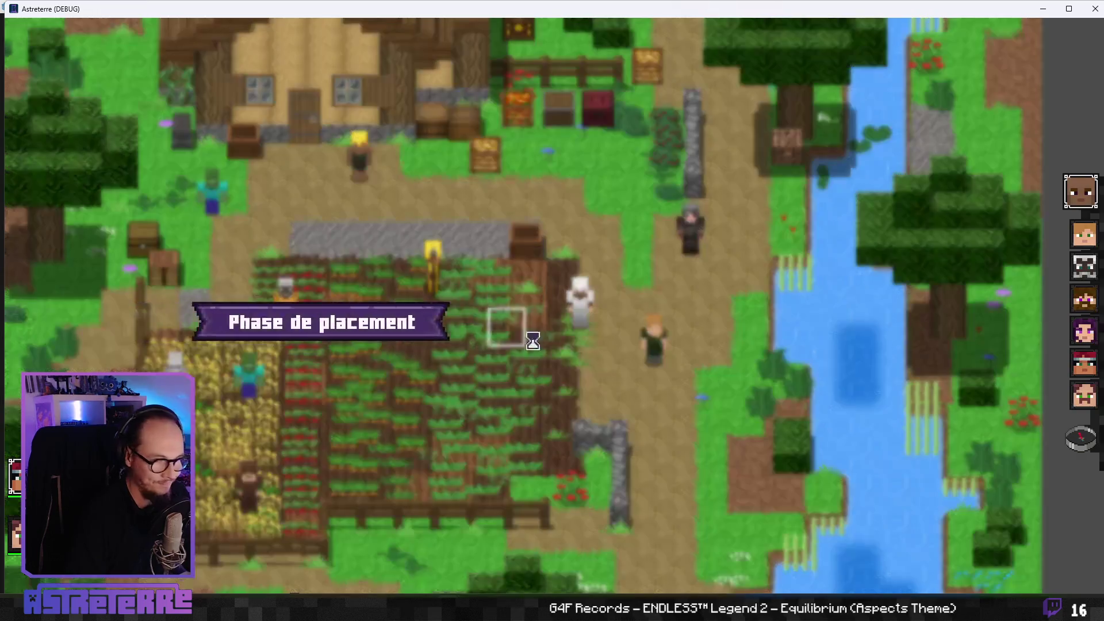
{"action": "double_click", "coordinate": [958, 12]}
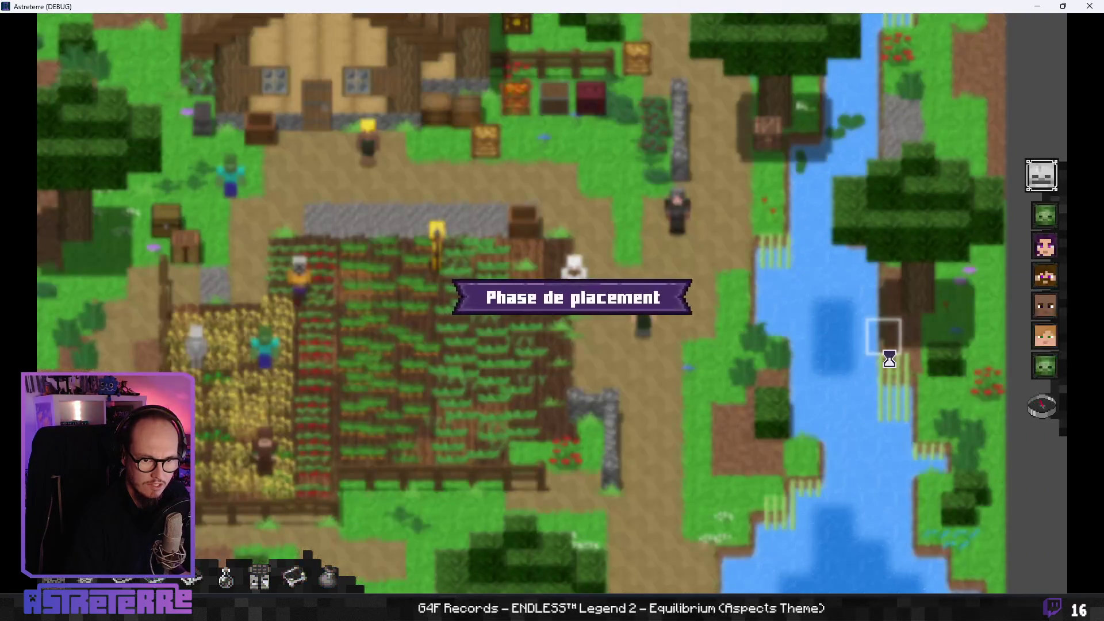
{"action": "left_click", "coordinate": [1047, 411]}
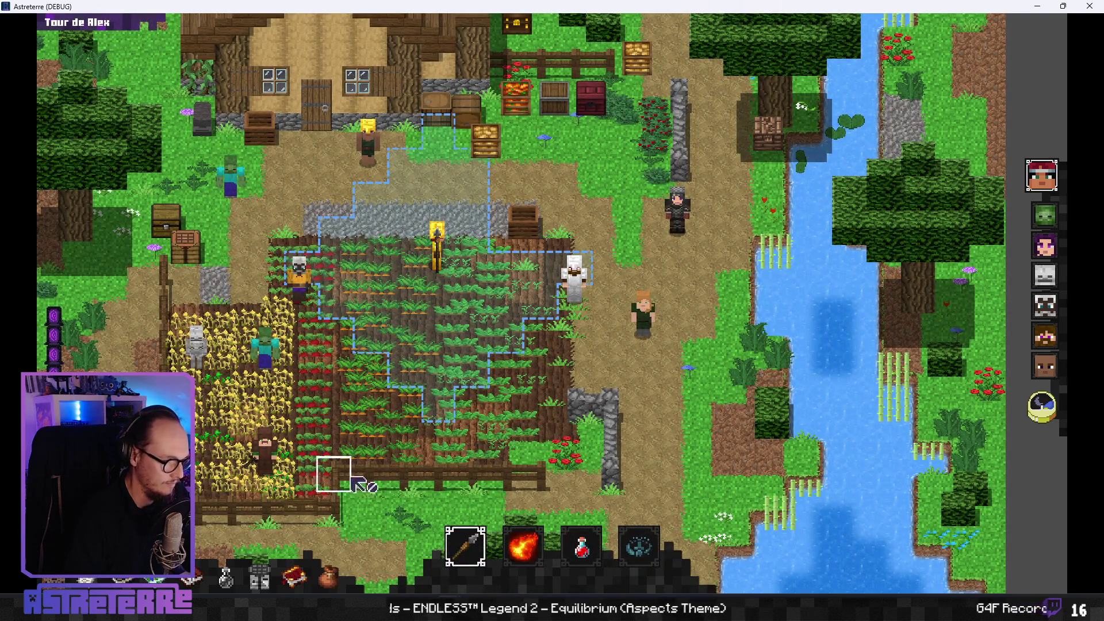
- Equip Alex with the crossbow to show its range, then switch back to the stone spear
{"action": "left_click", "coordinate": [505, 537]}
{"action": "left_click", "coordinate": [465, 546]}
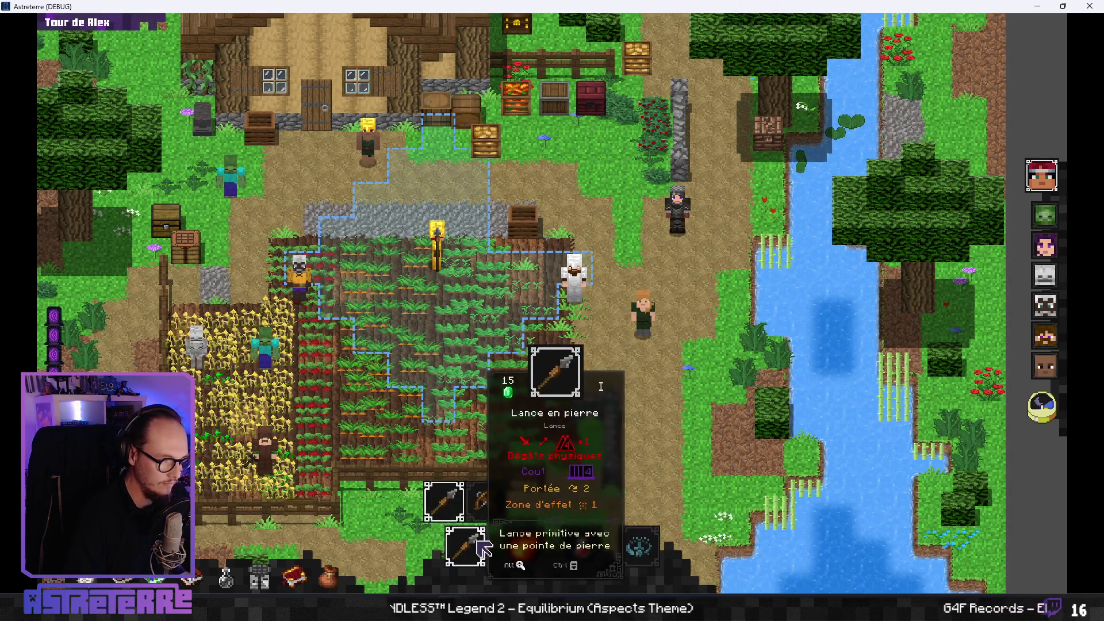
{"action": "left_click", "coordinate": [482, 500]}
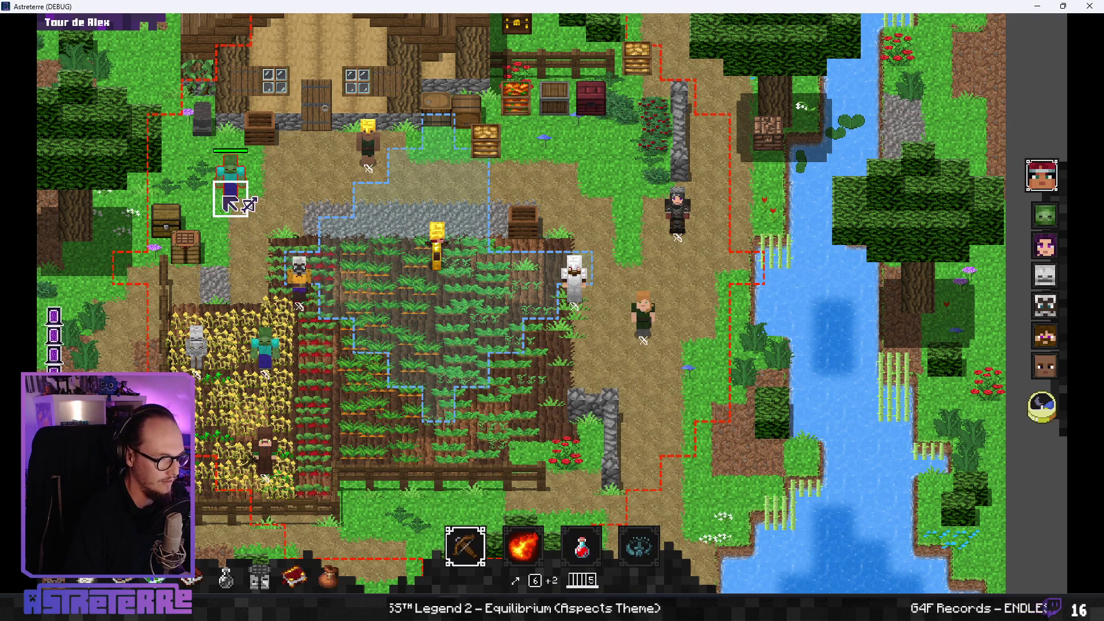
{"action": "left_click", "coordinate": [465, 546]}
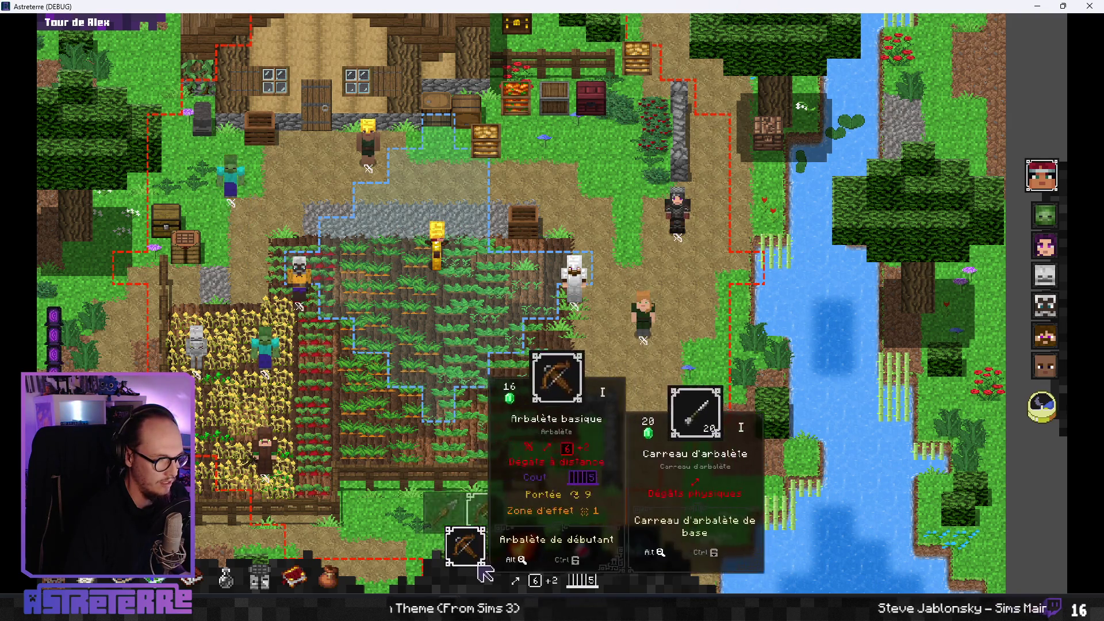
{"action": "left_click", "coordinate": [465, 501]}
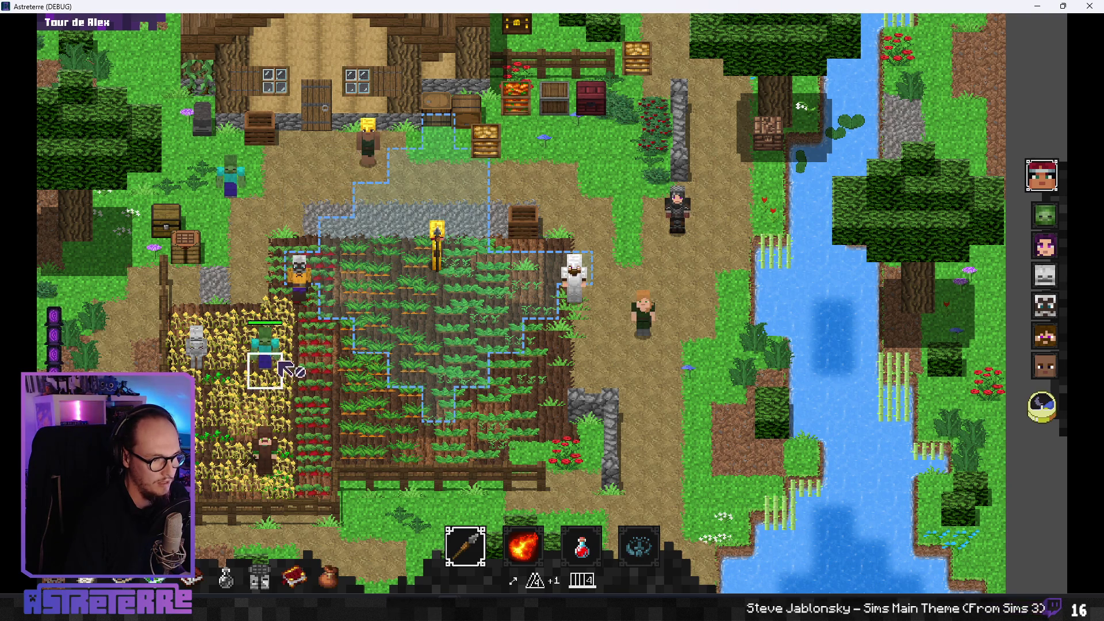
- Move Alex up the path and back onto the farm field, then open the debug console
{"action": "left_click", "coordinate": [367, 166]}
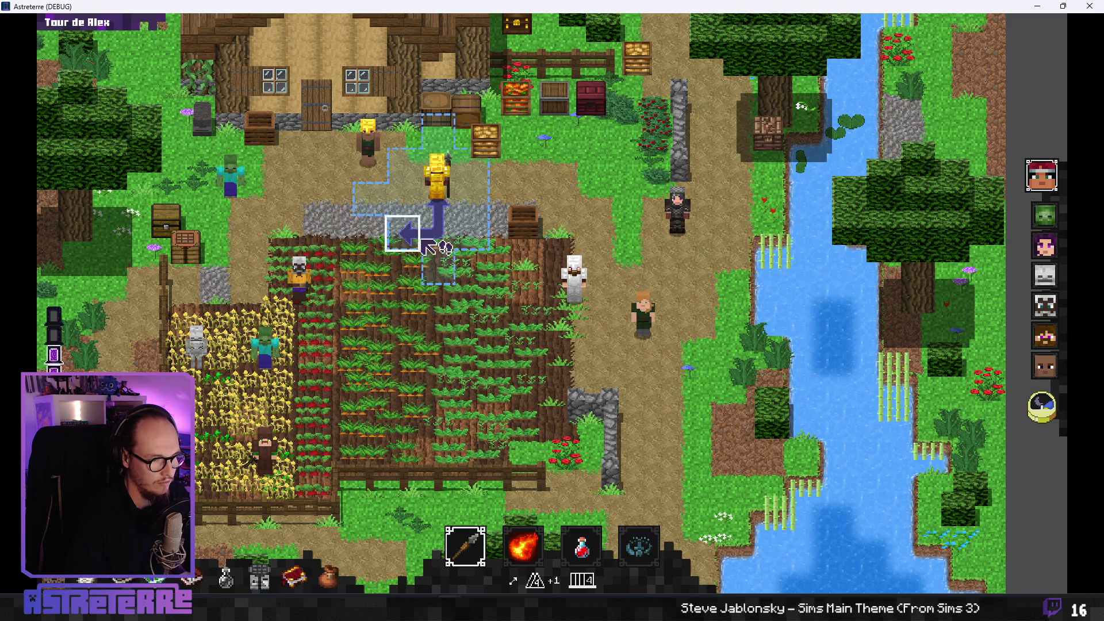
{"action": "left_click", "coordinate": [436, 267]}
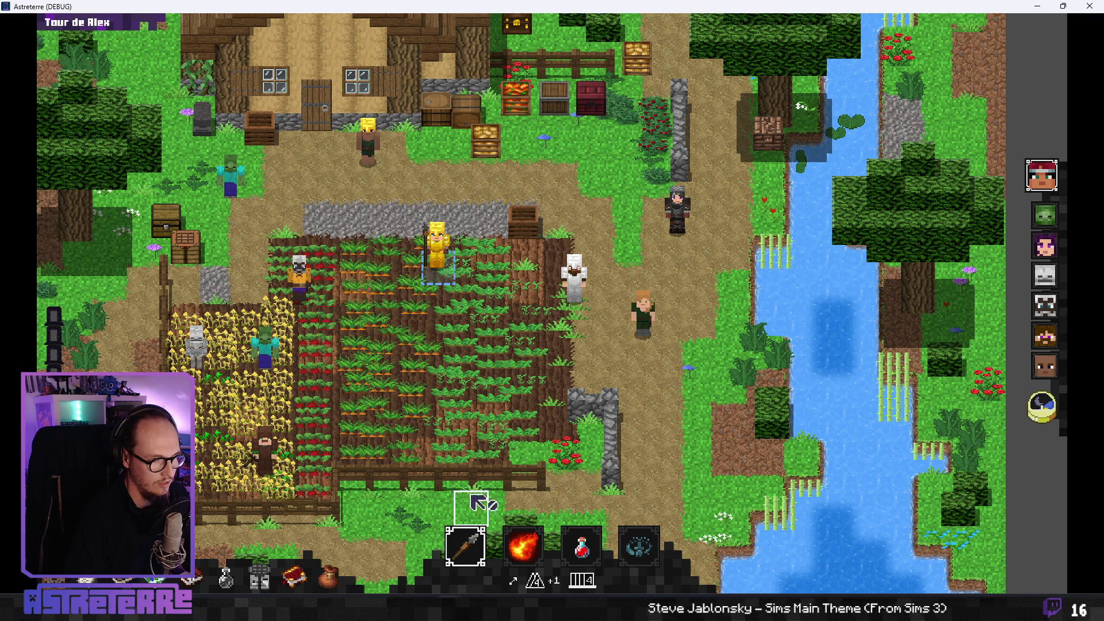
{"action": "key", "text": "grave"}
- Add action points with the 'add action_points 10' console command, then compare crossbow and stone spear targets
{"action": "type", "text": "add action_points 10"}
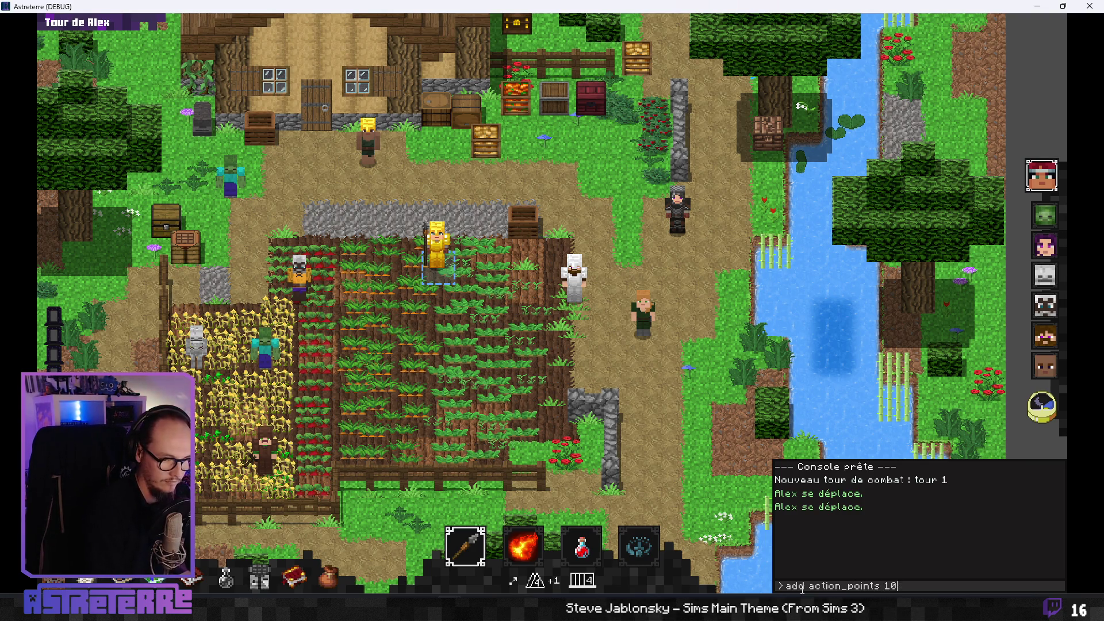
{"action": "key", "text": "Return"}
{"action": "key", "text": "grave"}
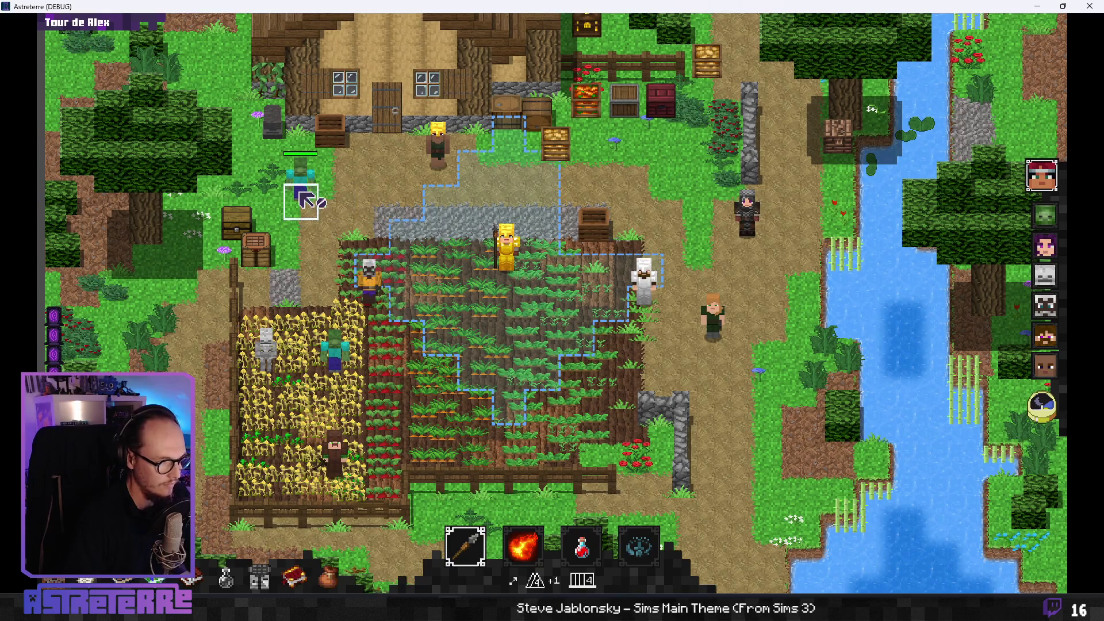
{"action": "left_click", "coordinate": [488, 535]}
{"action": "left_click", "coordinate": [446, 500]}
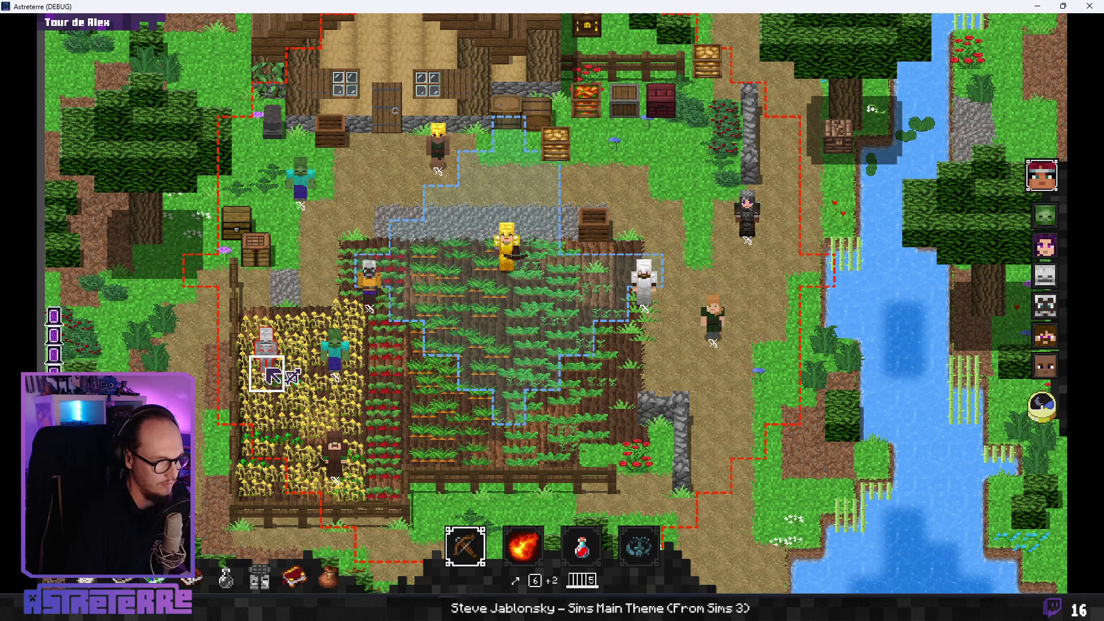
{"action": "left_click", "coordinate": [482, 553]}
{"action": "left_click", "coordinate": [449, 505]}
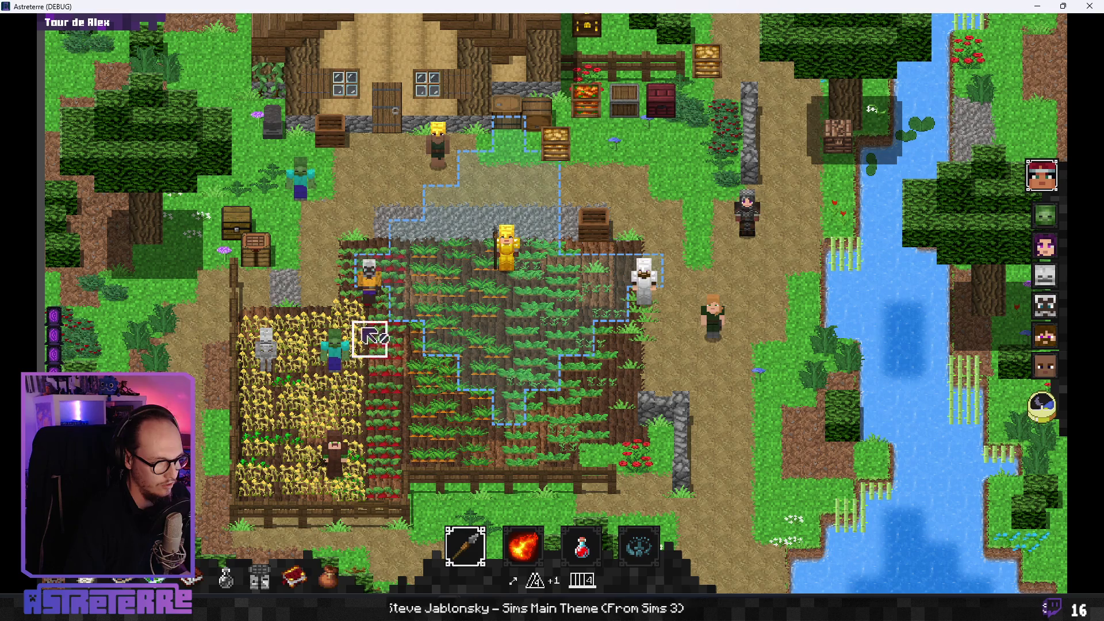
- Try a spear attack on the zombie, move Alex toward the villager, then return to GameBoard.gd
{"action": "key", "text": "F11"}
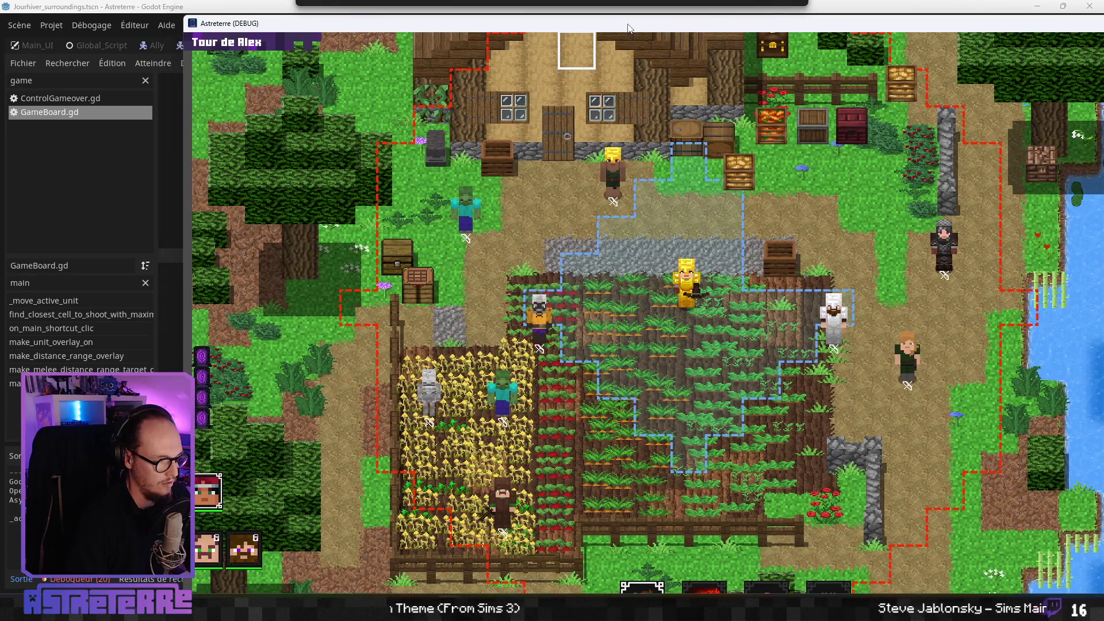
{"action": "left_click", "coordinate": [512, 422]}
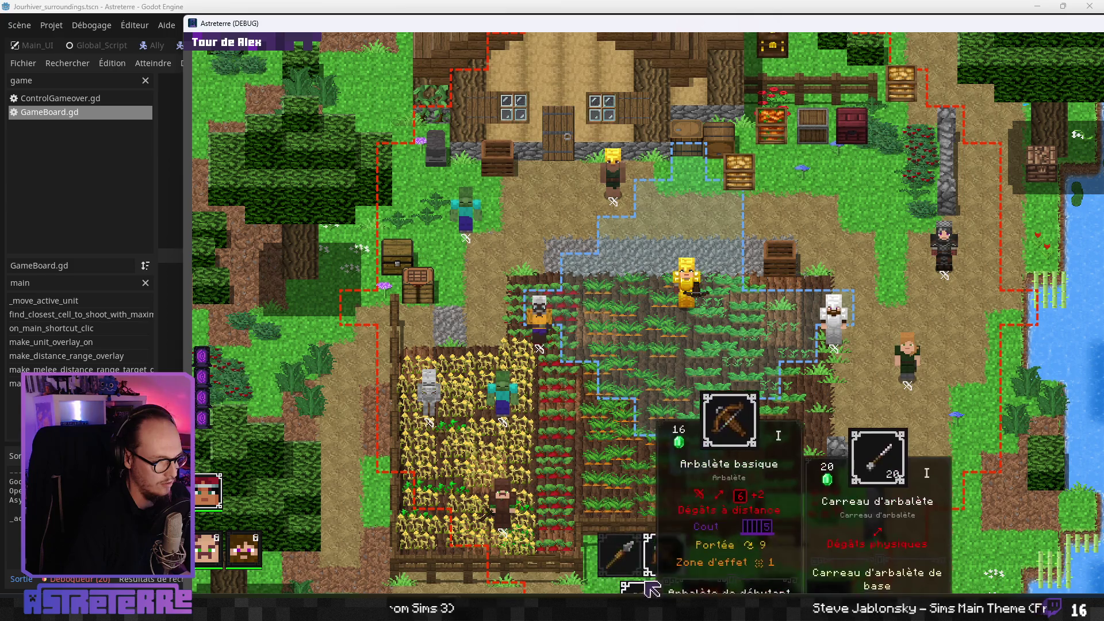
{"action": "mouse_move", "coordinate": [631, 568]}
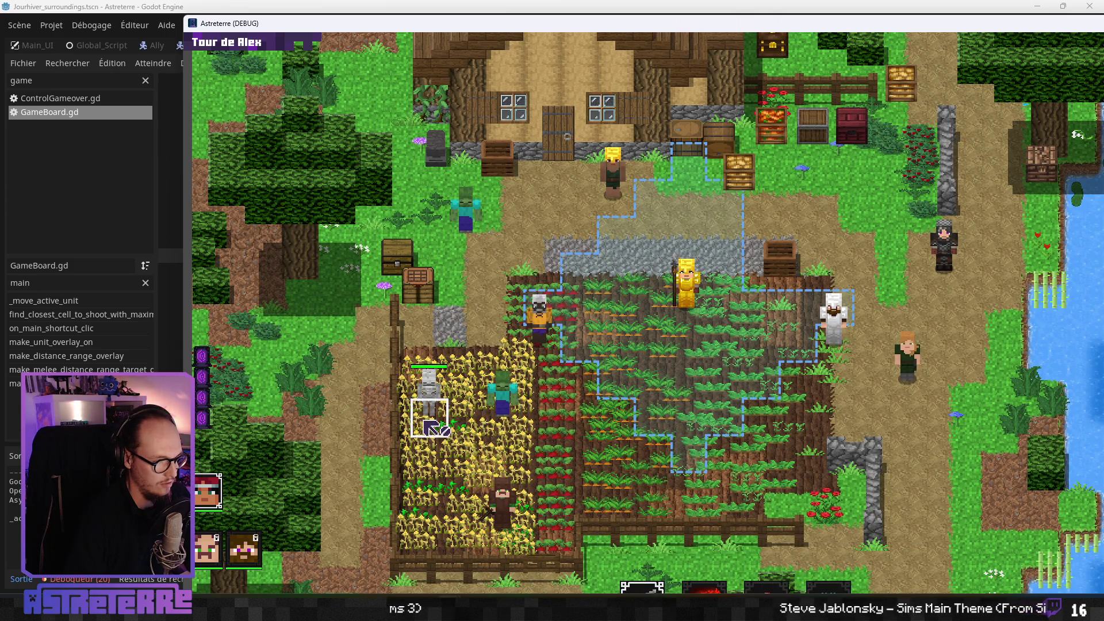
{"action": "left_click", "coordinate": [613, 195]}
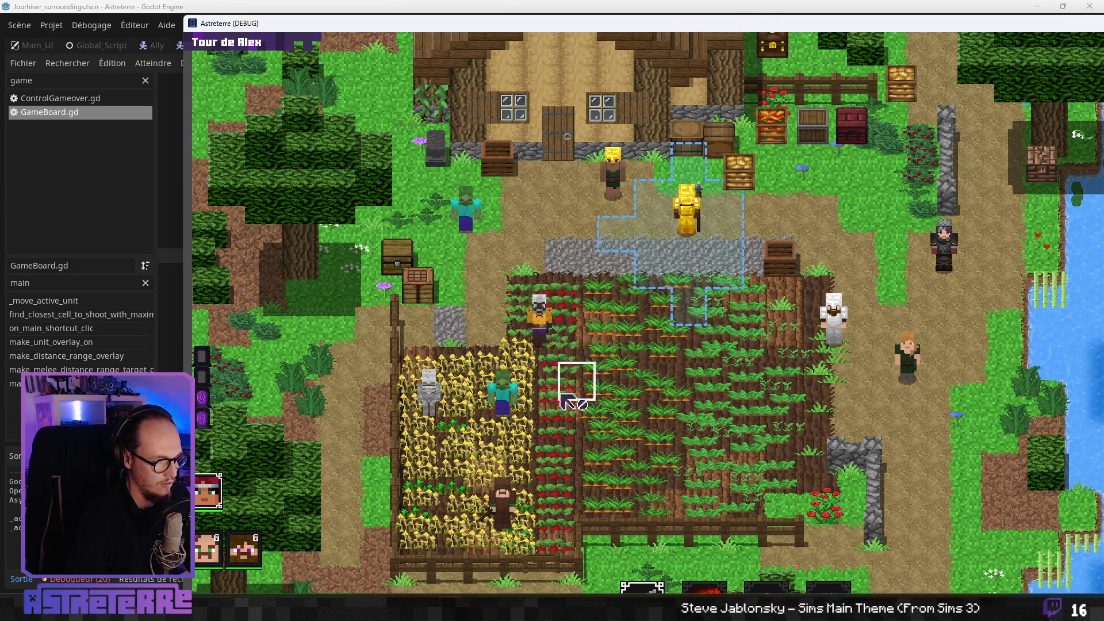
{"action": "key", "text": "super+Up"}
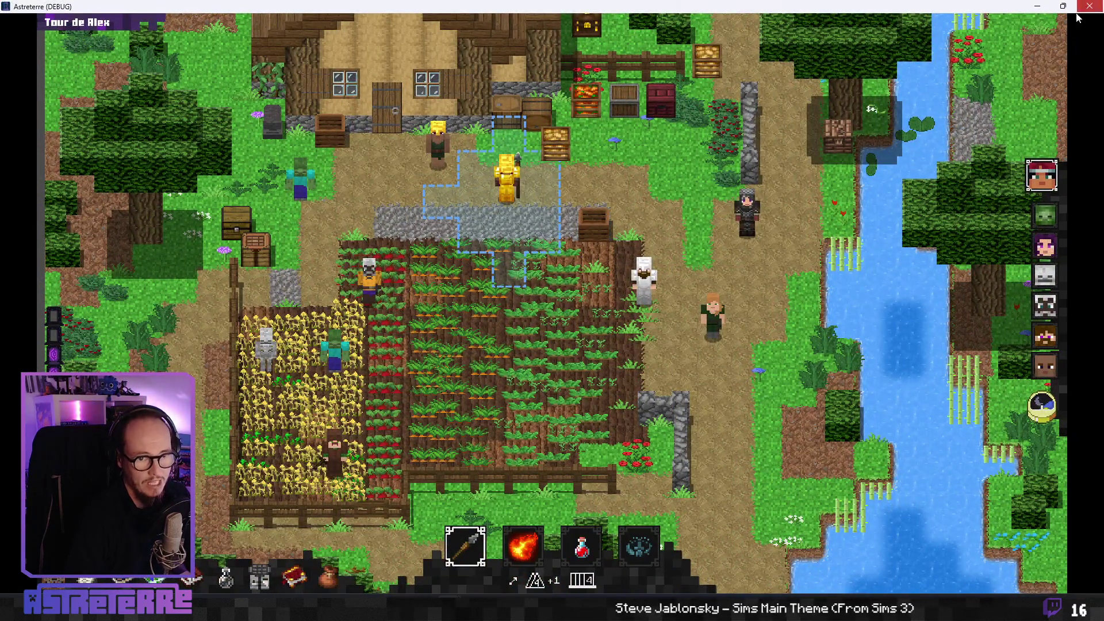
{"action": "key", "text": "alt+Tab"}
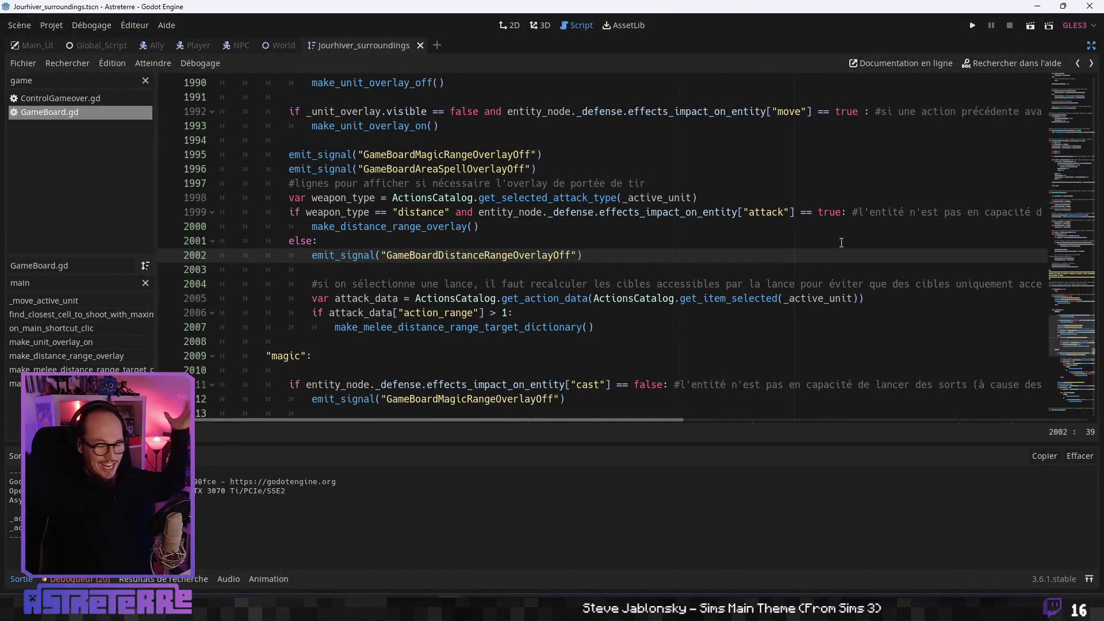
- Review the range overlay call and spear target recalculation lines 2000–2009 in GameBoard.gd
{"action": "left_click", "coordinate": [506, 227]}
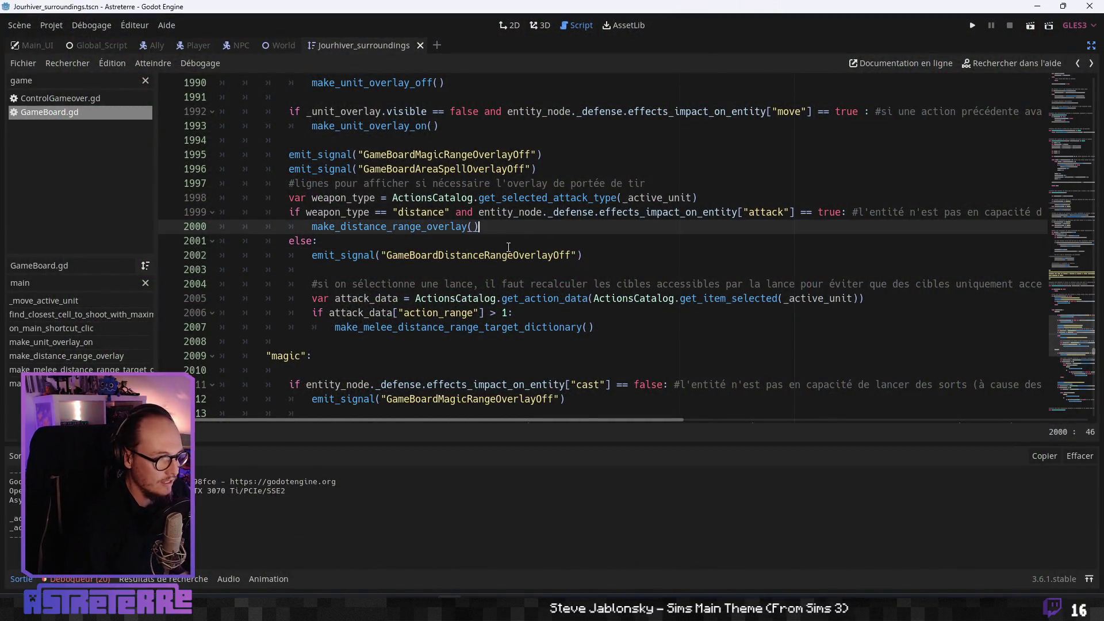
{"action": "mouse_move", "coordinate": [599, 327]}
{"action": "left_mouse_down"}
{"action": "mouse_move", "coordinate": [345, 313]}
{"action": "mouse_move", "coordinate": [215, 286]}
{"action": "left_mouse_up"}
{"action": "left_click", "coordinate": [659, 338]}
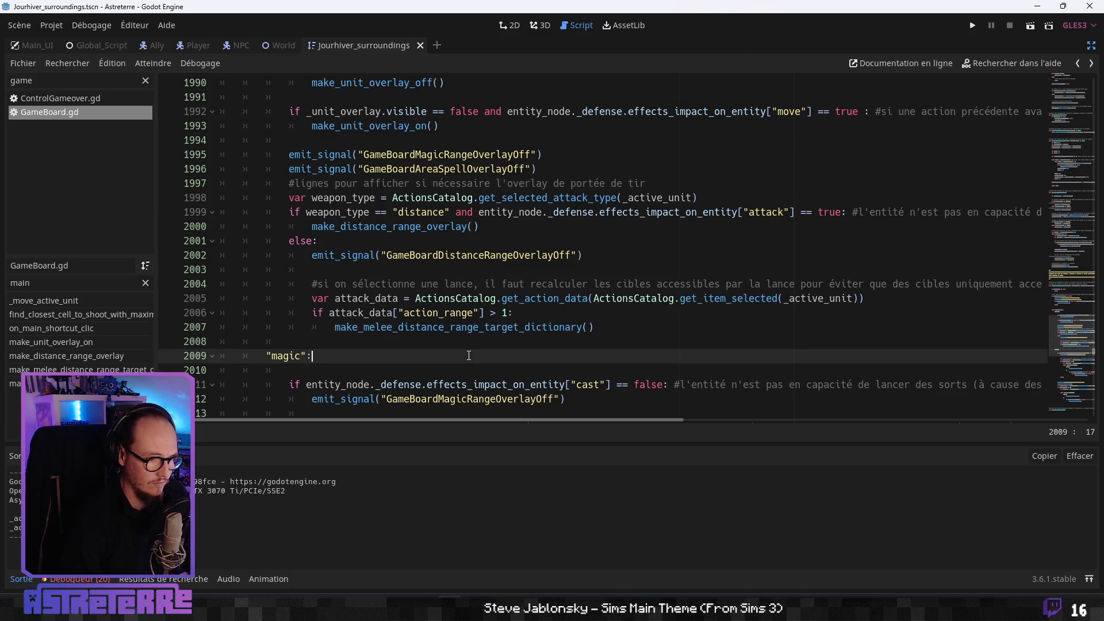
{"action": "left_click", "coordinate": [469, 355]}
{"action": "scroll", "coordinate": [469, 356], "scroll_direction": "up", "scroll_amount": 2}
{"action": "scroll", "coordinate": [469, 355], "scroll_direction": "up", "scroll_amount": 2}
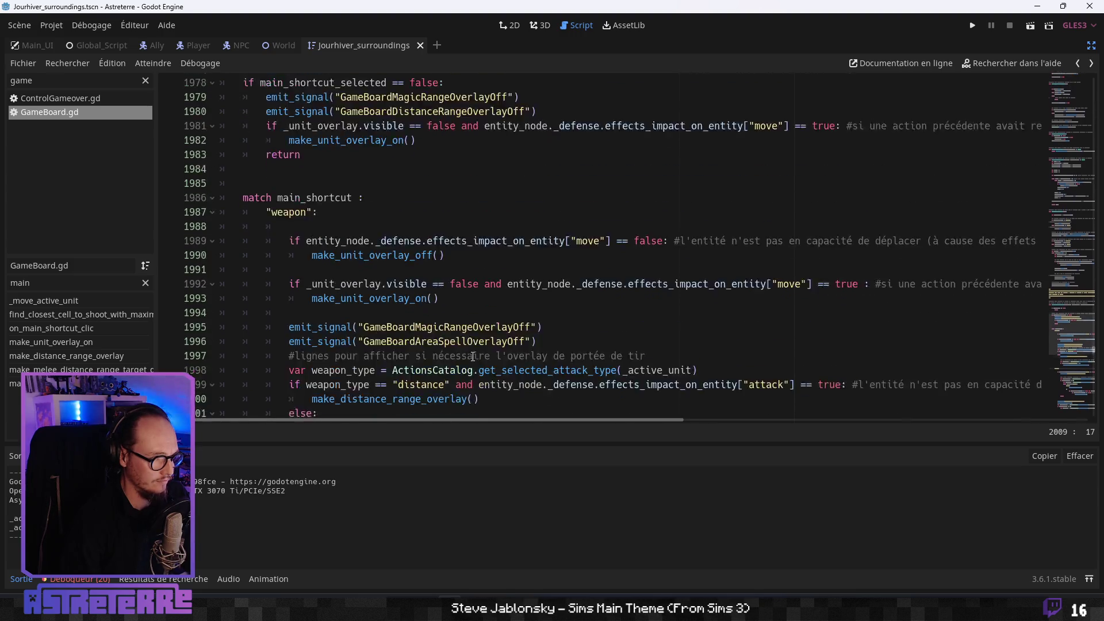
{"action": "scroll", "coordinate": [476, 341], "scroll_direction": "down", "scroll_amount": 5}
- Save the project, collapse the error-filled output panel and open the Debugger panel
{"action": "key", "text": "ctrl+s"}
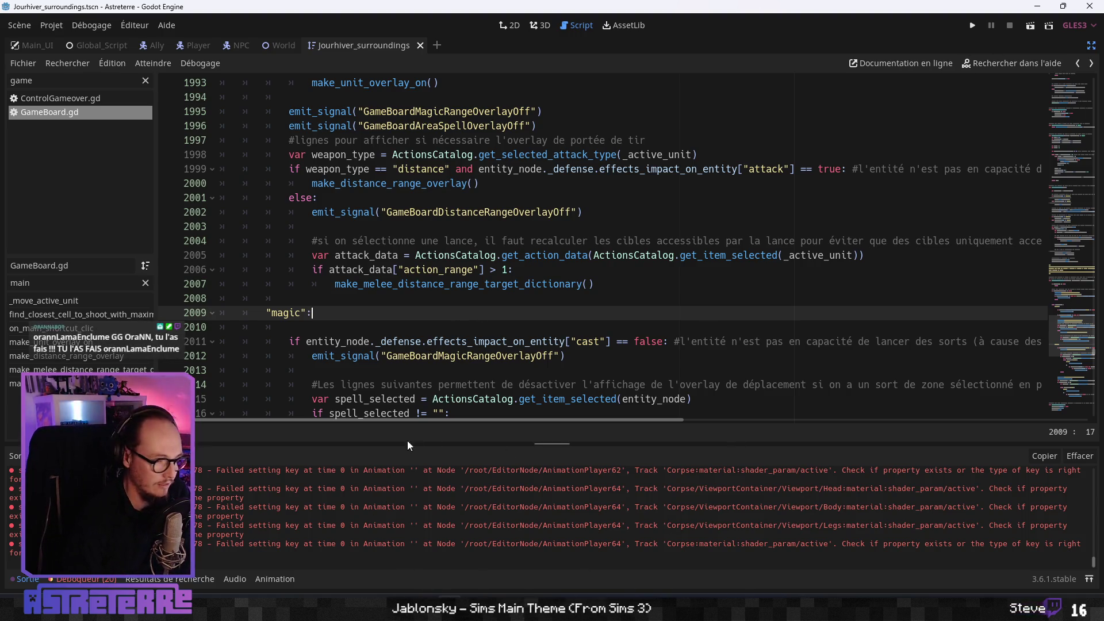
{"action": "left_click", "coordinate": [396, 357]}
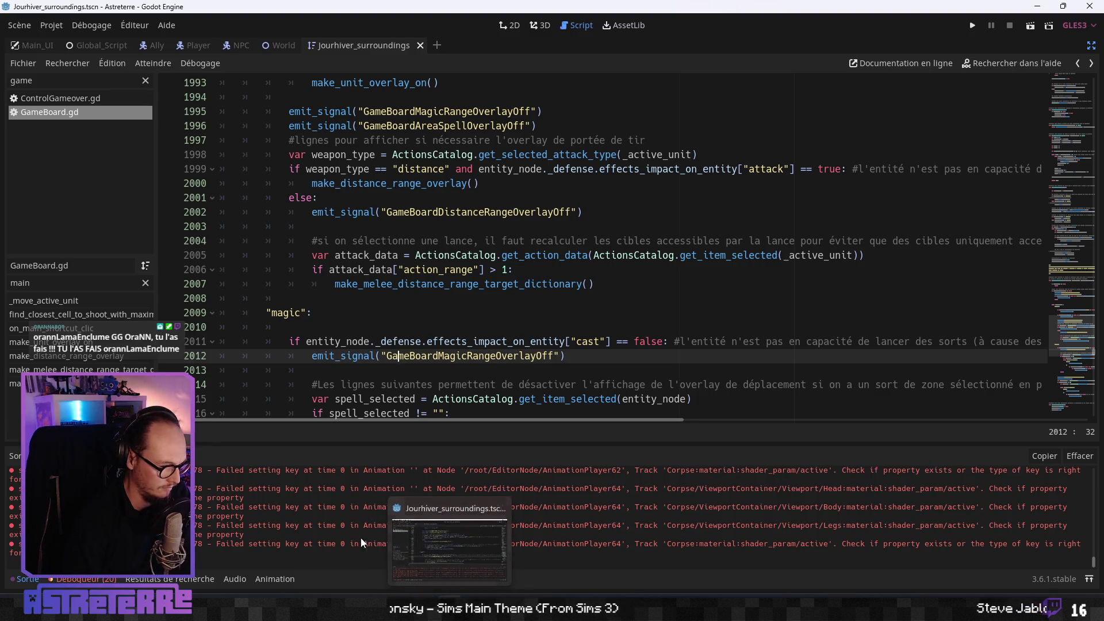
{"action": "left_click", "coordinate": [24, 579]}
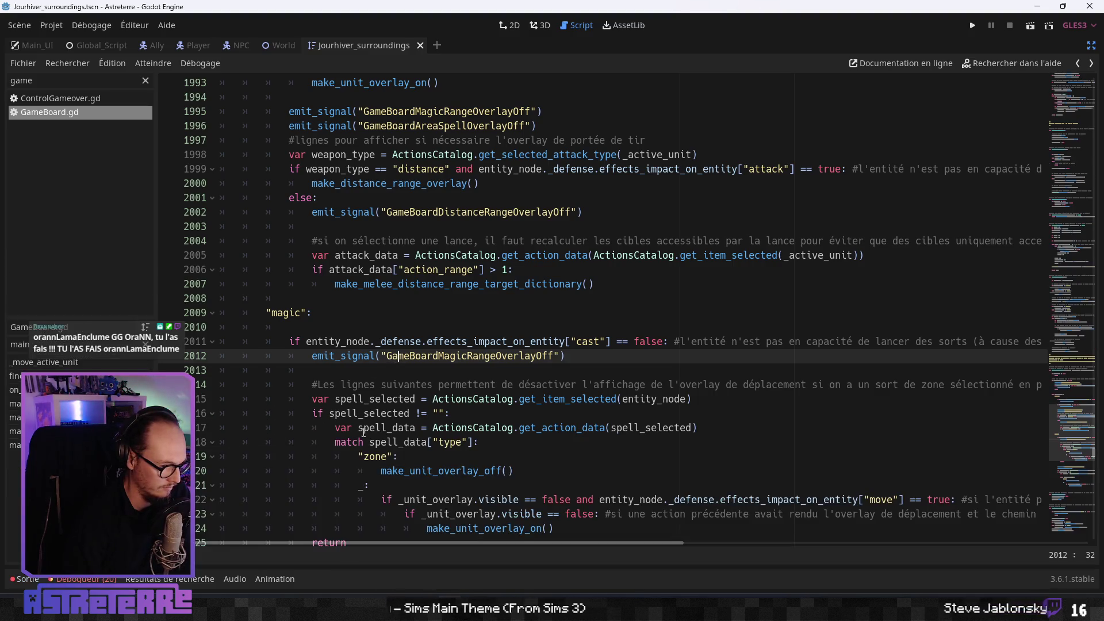
{"action": "left_click", "coordinate": [364, 440]}
{"action": "left_click", "coordinate": [76, 579]}
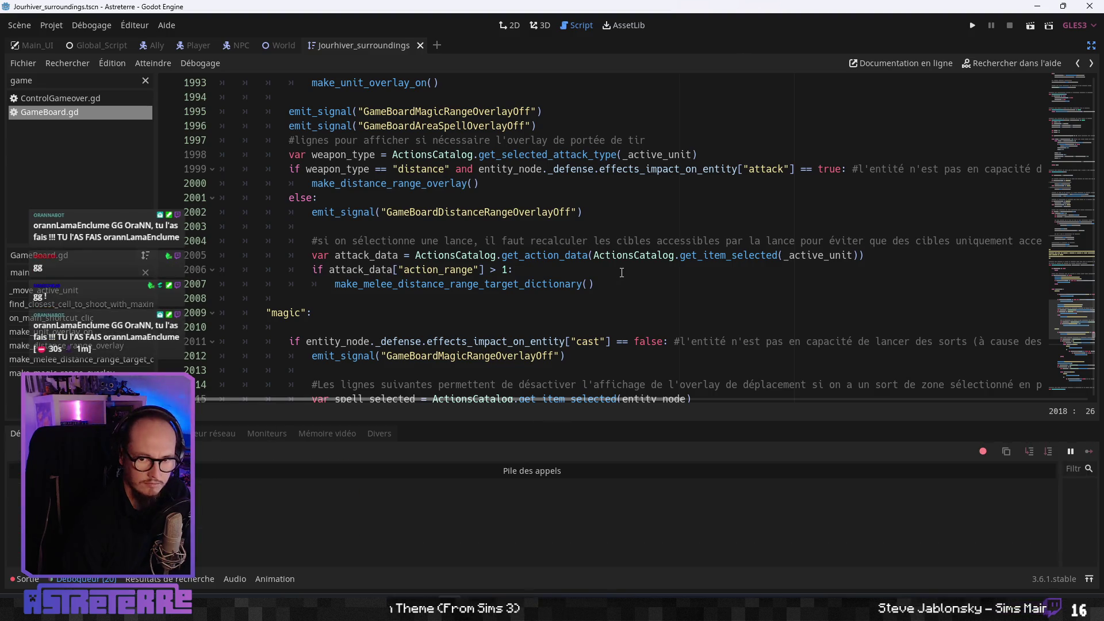
- Return to the distance weapon condition on line 1999, then bring the Codecks task list forward
{"action": "left_click", "coordinate": [621, 272]}
{"action": "left_click", "coordinate": [502, 169]}
{"action": "scroll", "coordinate": [476, 286], "scroll_direction": "up", "scroll_amount": 2}
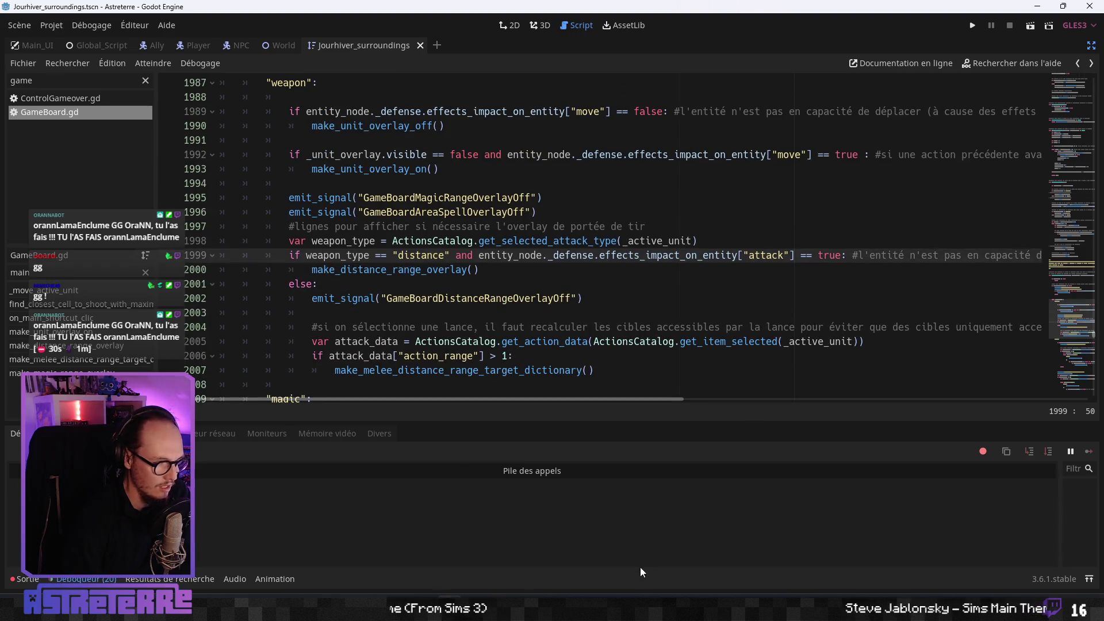
{"action": "left_click", "coordinate": [775, 595]}
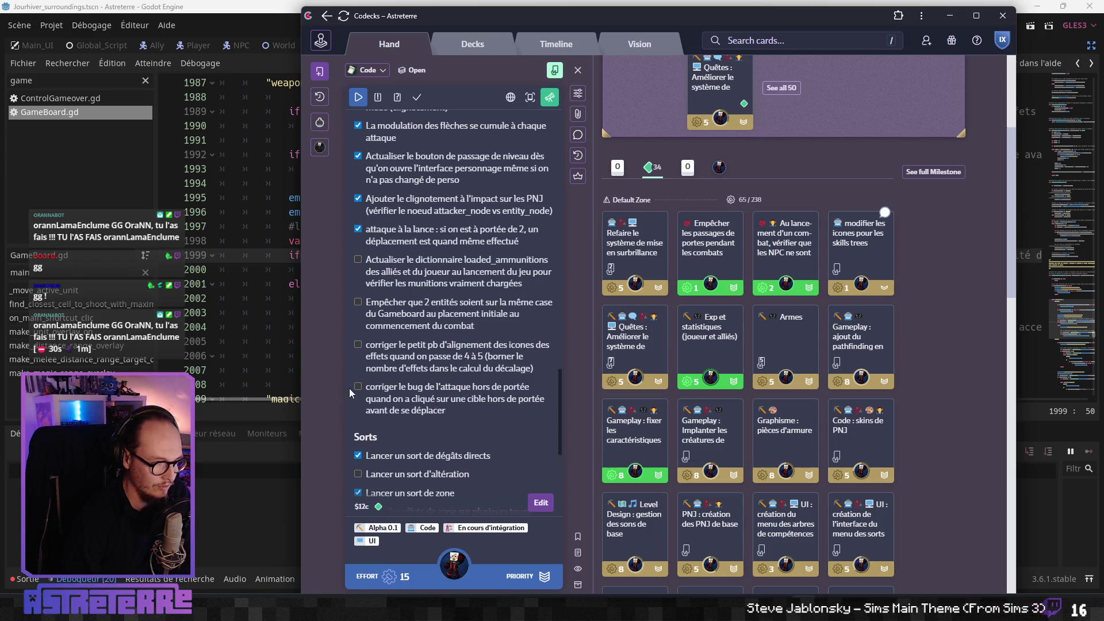
- Scroll through the Codecks card's fix checklist, then switch over to the Notion changelog
{"action": "scroll", "coordinate": [406, 416], "scroll_direction": "up", "scroll_amount": 8}
{"action": "scroll", "coordinate": [395, 382], "scroll_direction": "down", "scroll_amount": 8}
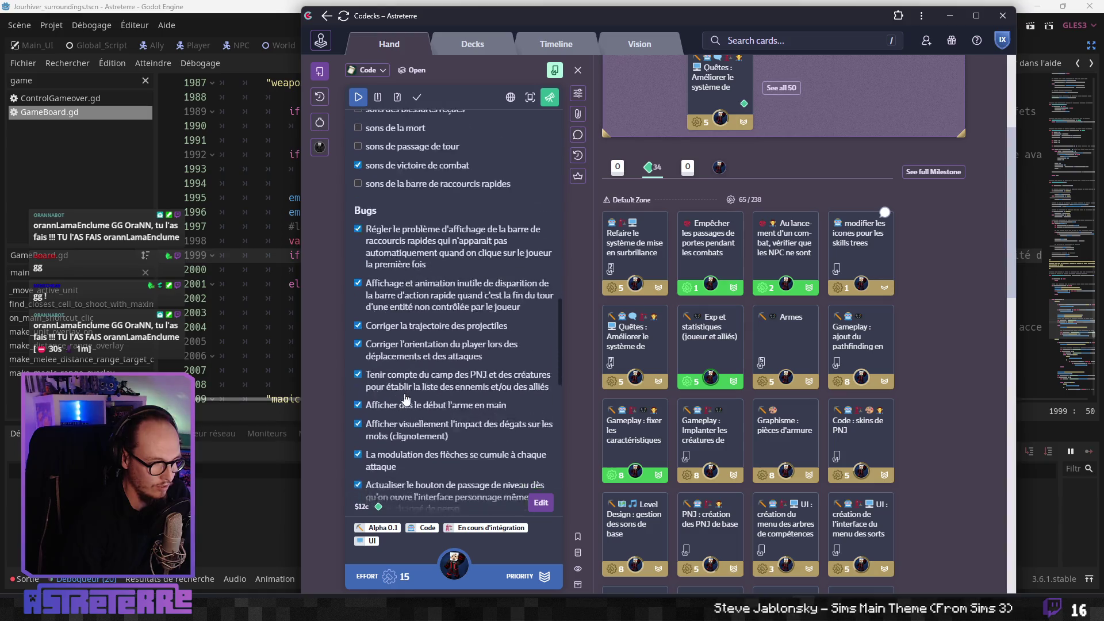
{"action": "scroll", "coordinate": [407, 460], "scroll_direction": "down", "scroll_amount": 2}
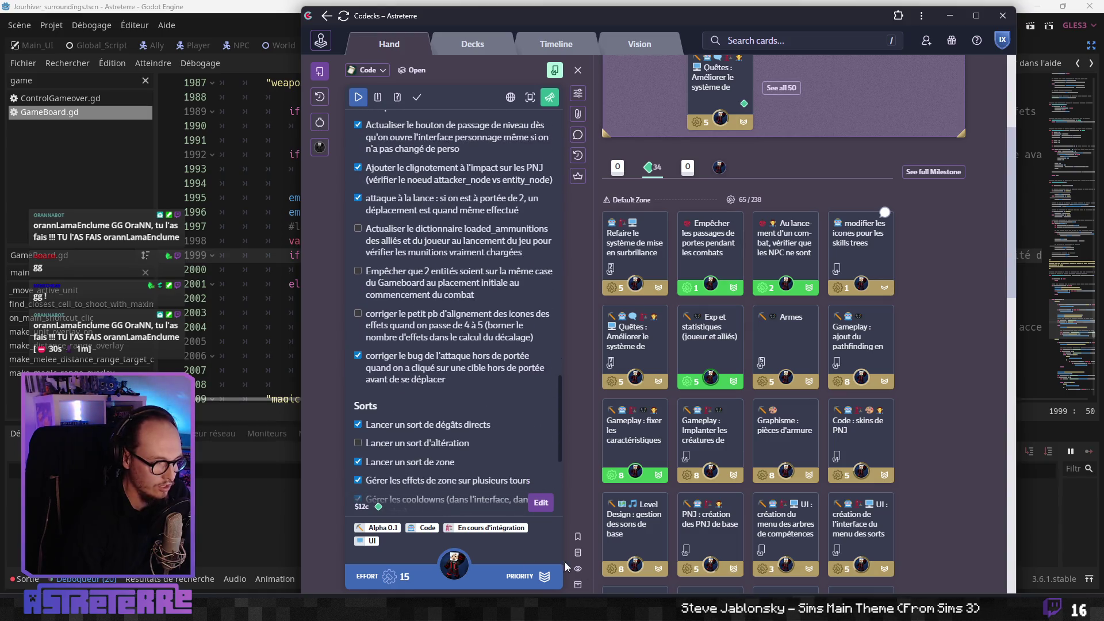
{"action": "key", "text": "alt+Tab"}
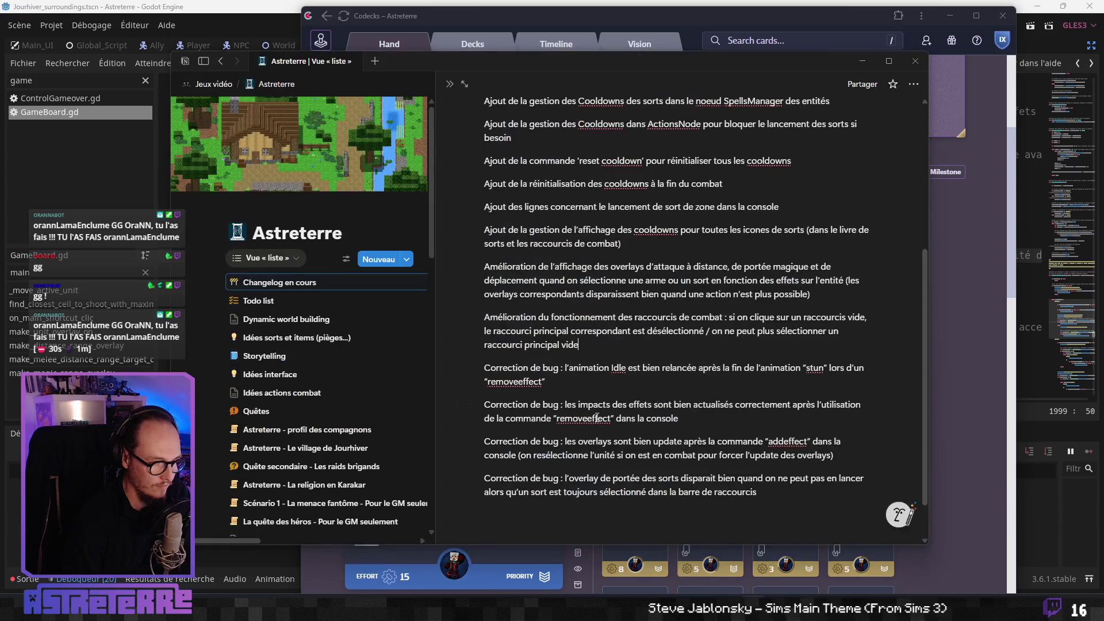
- Open the Notion Todo list and check off the spear range-of-3 bug item
{"action": "scroll", "coordinate": [593, 418], "scroll_direction": "down", "scroll_amount": 1}
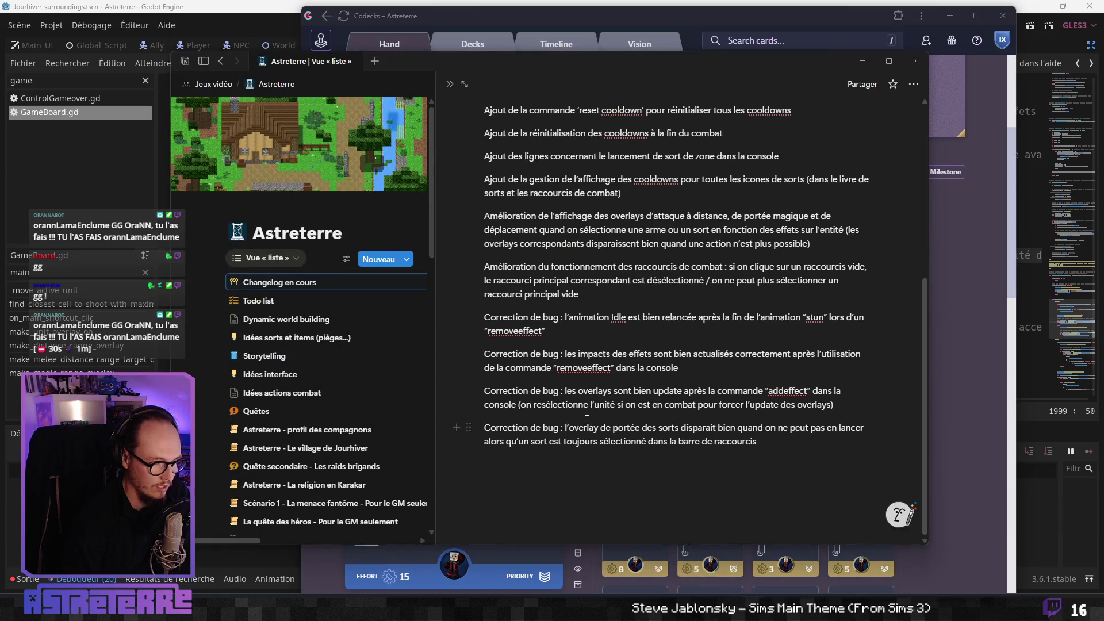
{"action": "left_click", "coordinate": [258, 300]}
{"action": "scroll", "coordinate": [599, 430], "scroll_direction": "down", "scroll_amount": 6}
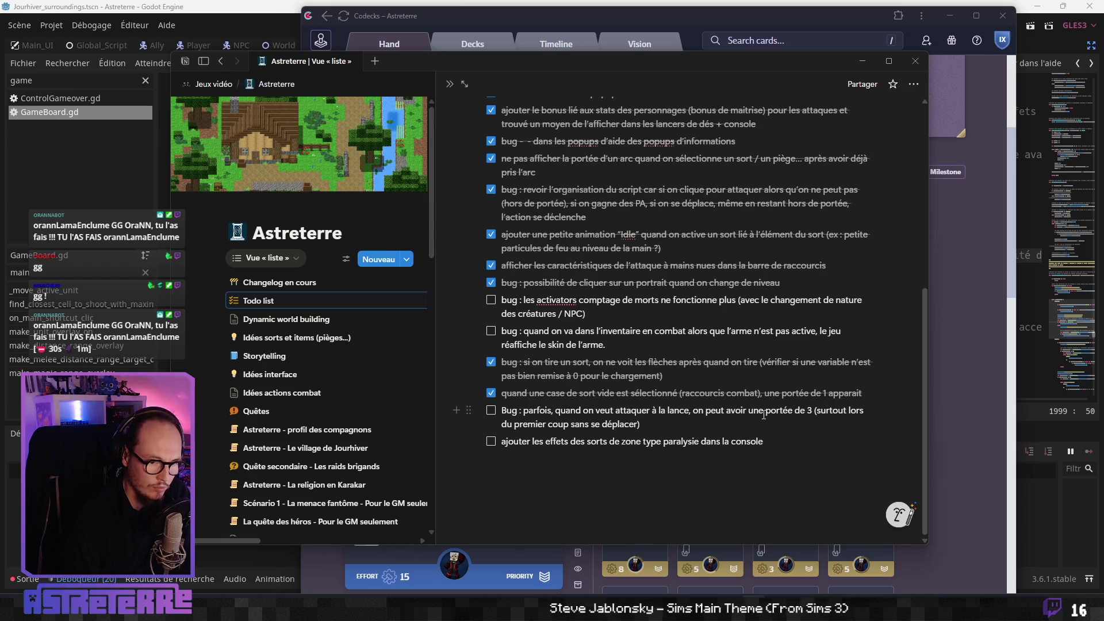
{"action": "left_click", "coordinate": [491, 410]}
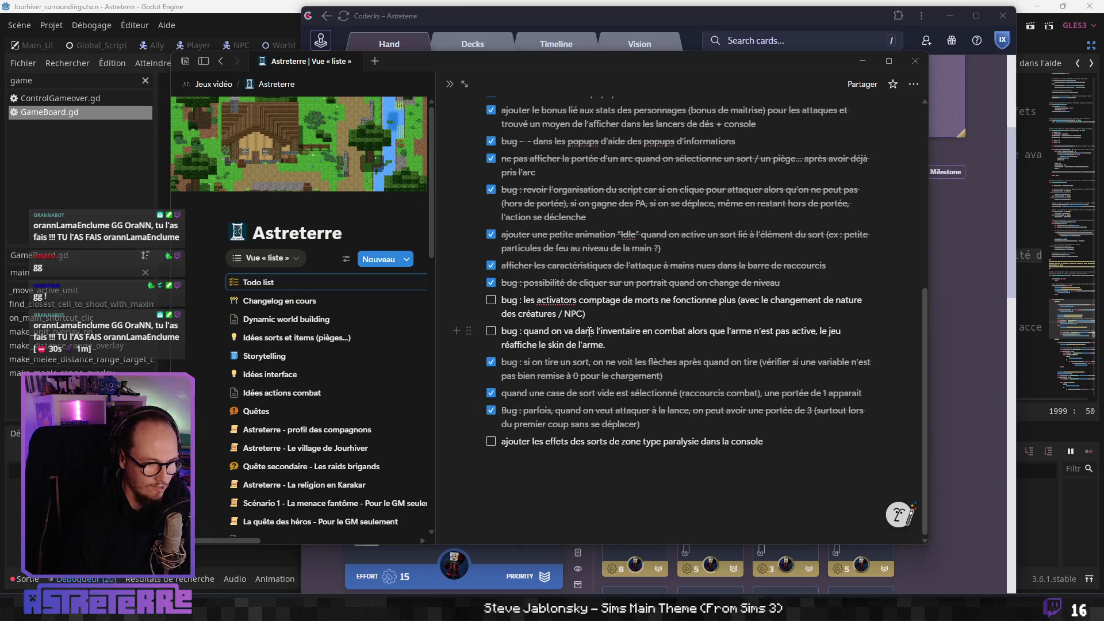
- Open the Changelog en cours page and start a new line after its last entry
{"action": "left_click", "coordinate": [372, 301]}
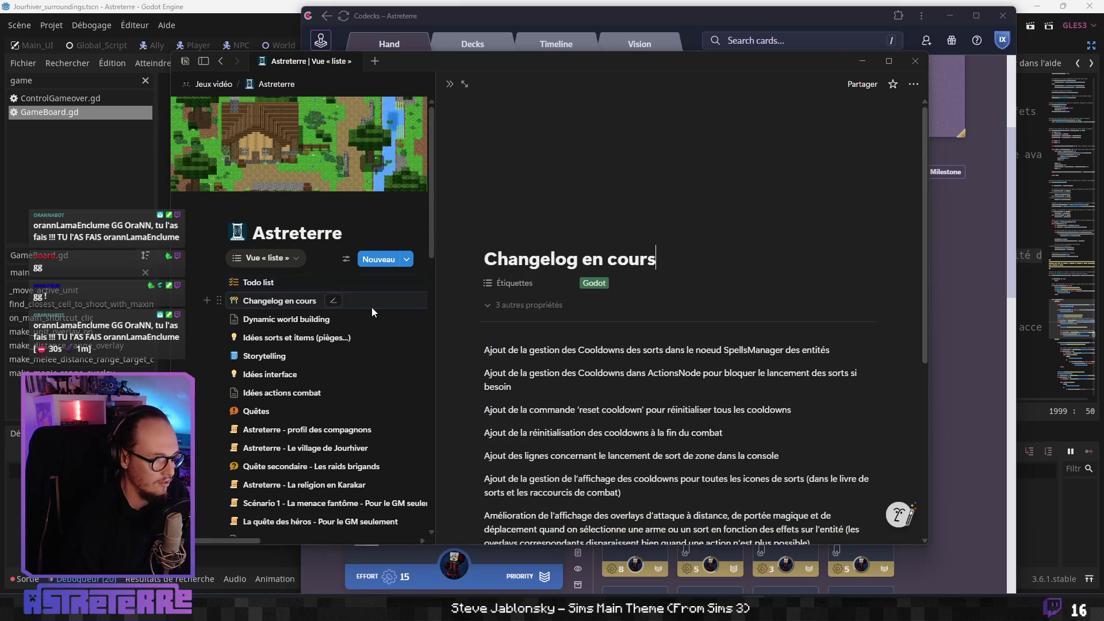
{"action": "scroll", "coordinate": [565, 428], "scroll_direction": "down", "scroll_amount": 10}
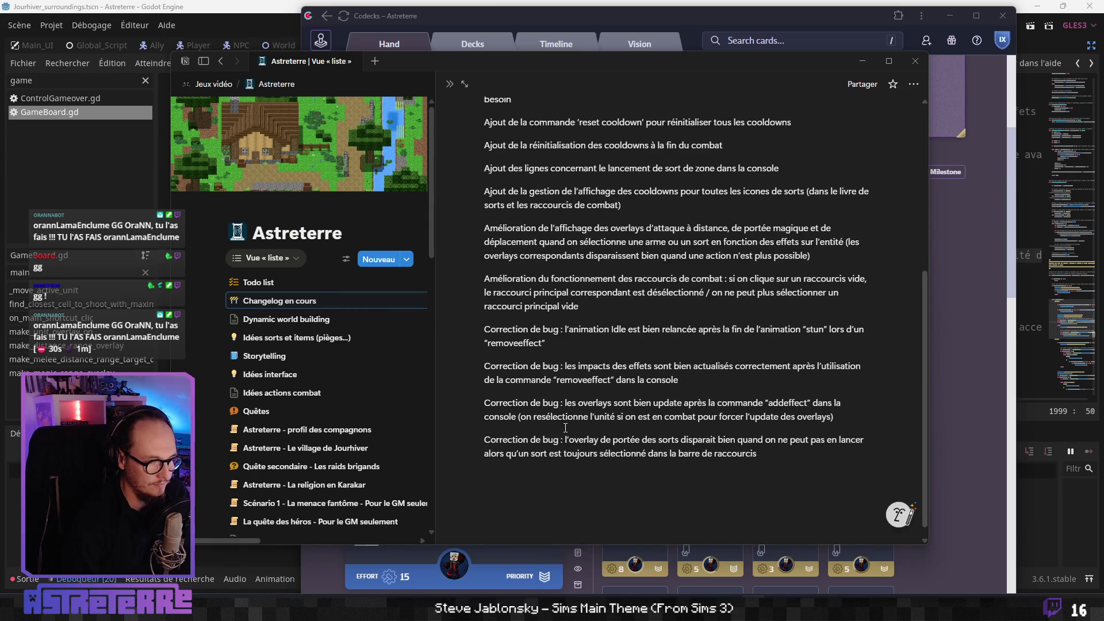
{"action": "left_click", "coordinate": [747, 457]}
- Write the 'Correction de bug' entry: selecting the spear after a ranged weapon recalculates reachable targets
{"action": "type", "text": "Correc"}
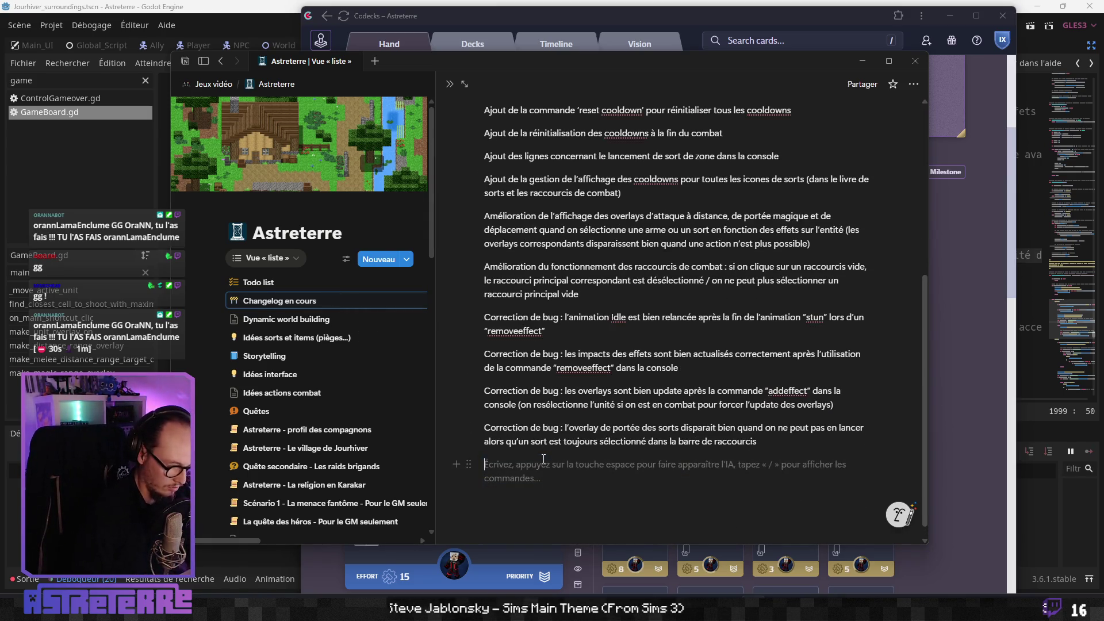
{"action": "type", "text": "tion de bi"}
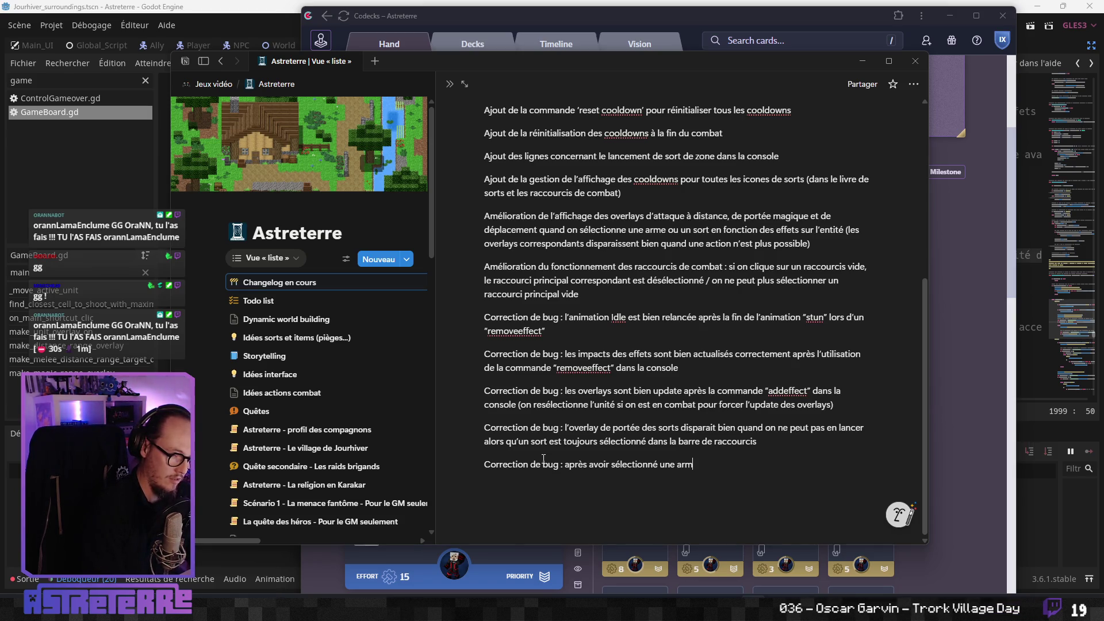
{"action": "type", "text": "ce, les "}
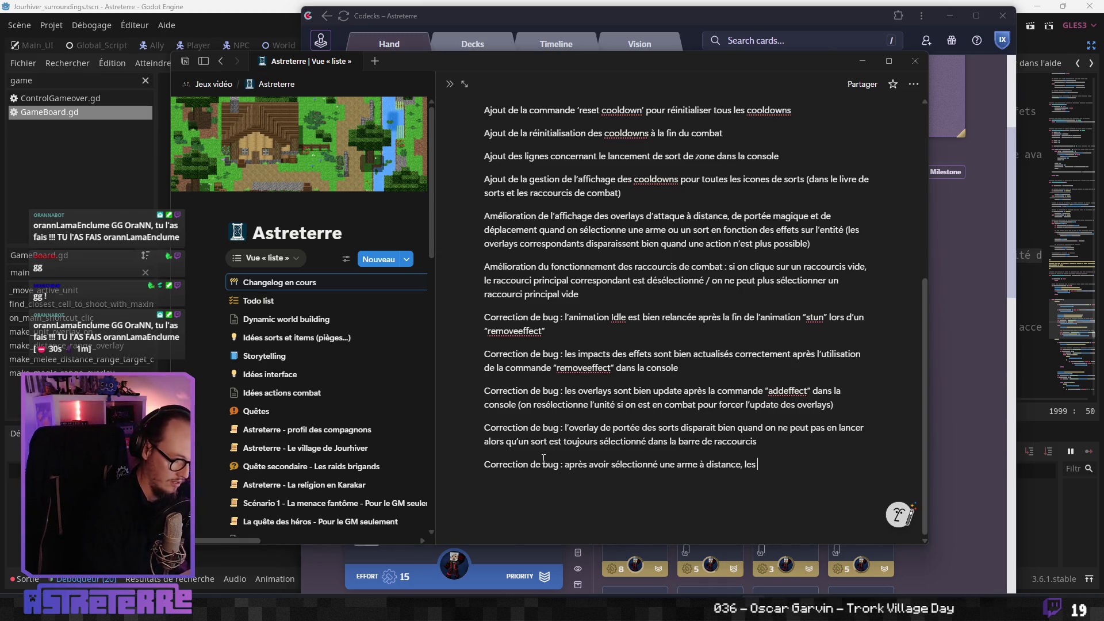
{"action": "type", "text": "cibles sont bien"}
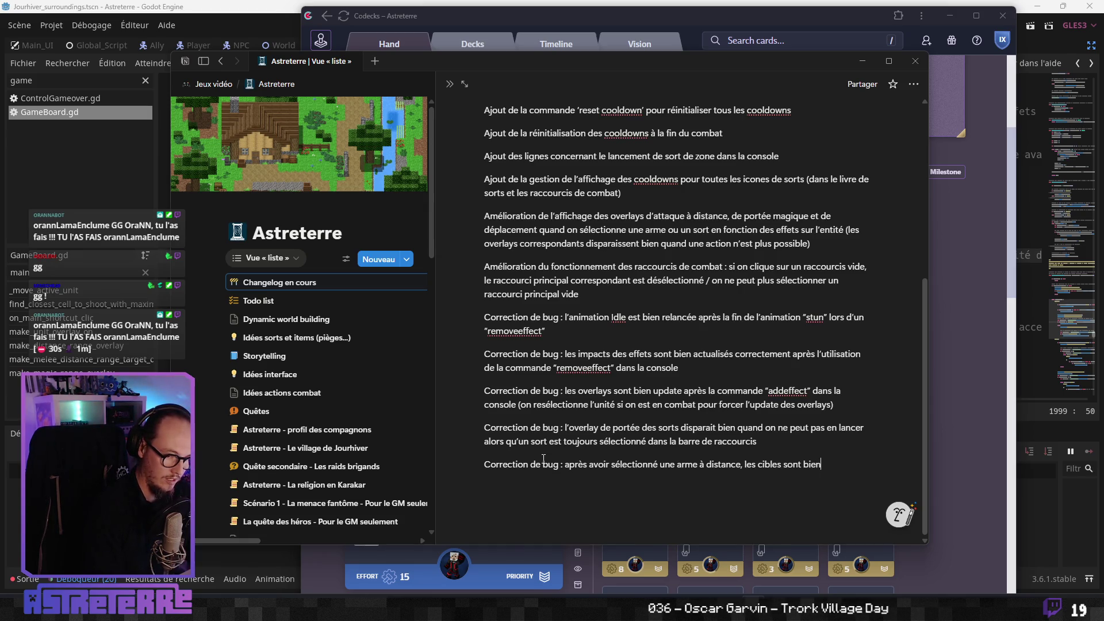
{"action": "key", "text": "ctrl+BackSpace"}
{"action": "key", "text": "ctrl+BackSpace"}
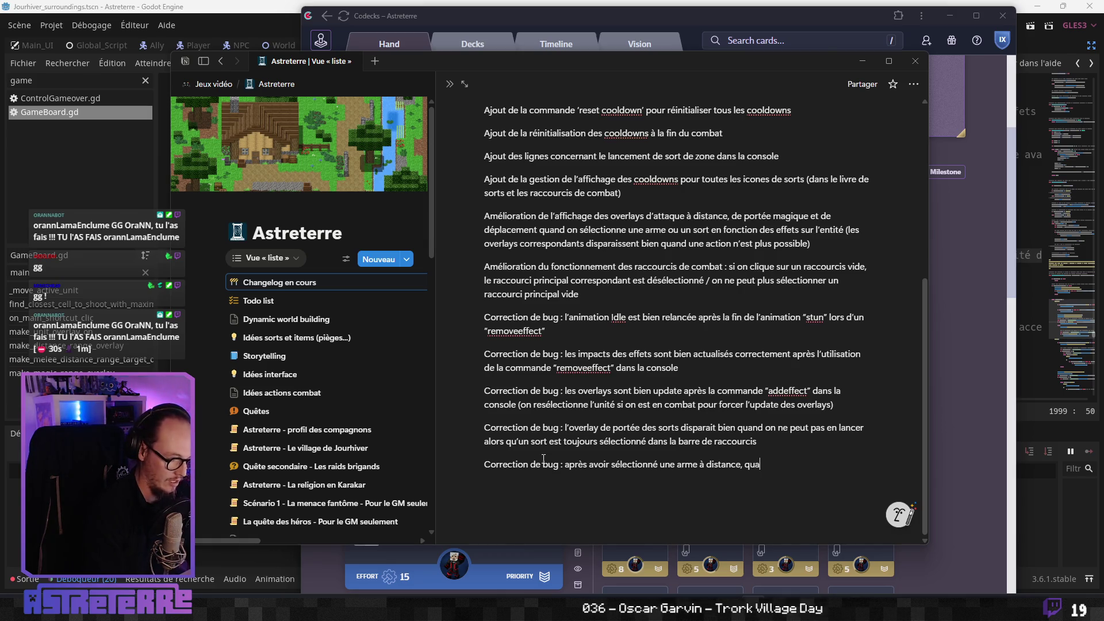
{"action": "type", "text": "nd la lance,"}
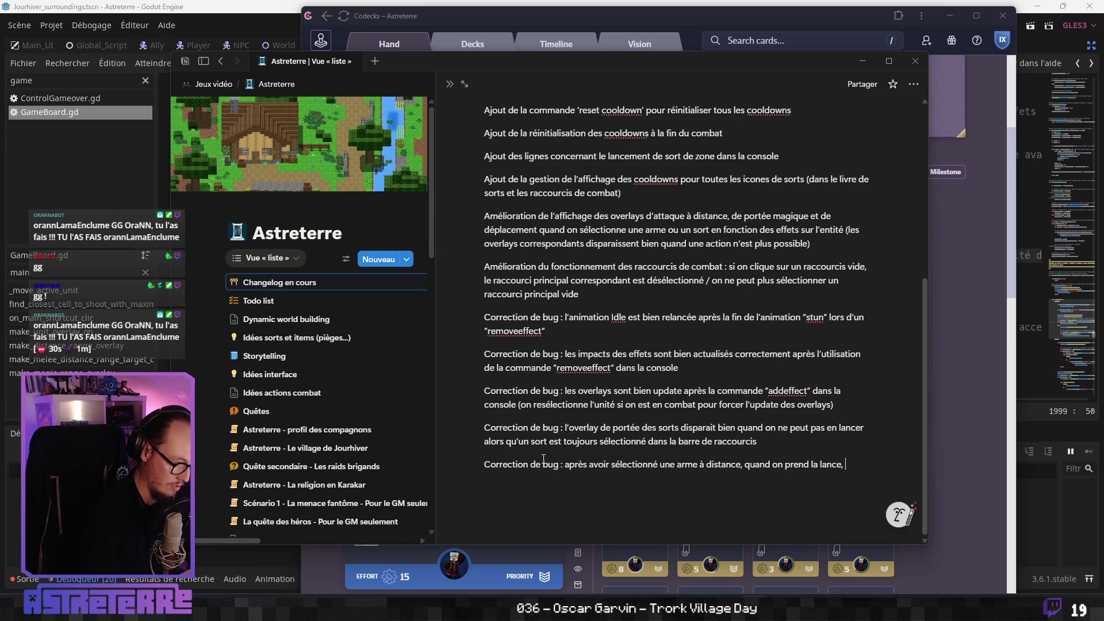
{"action": "type", "text": "e gameboard recalcul"}
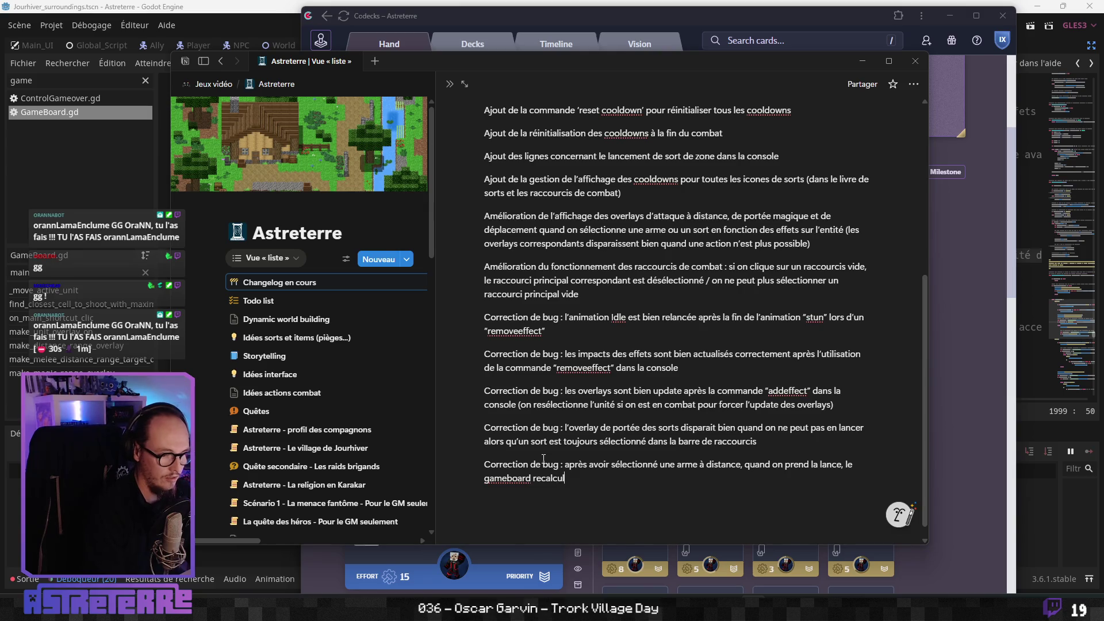
{"action": "key", "text": "BackSpace"}
{"action": "key", "text": "BackSpace"}
{"action": "key", "text": "BackSpace"}
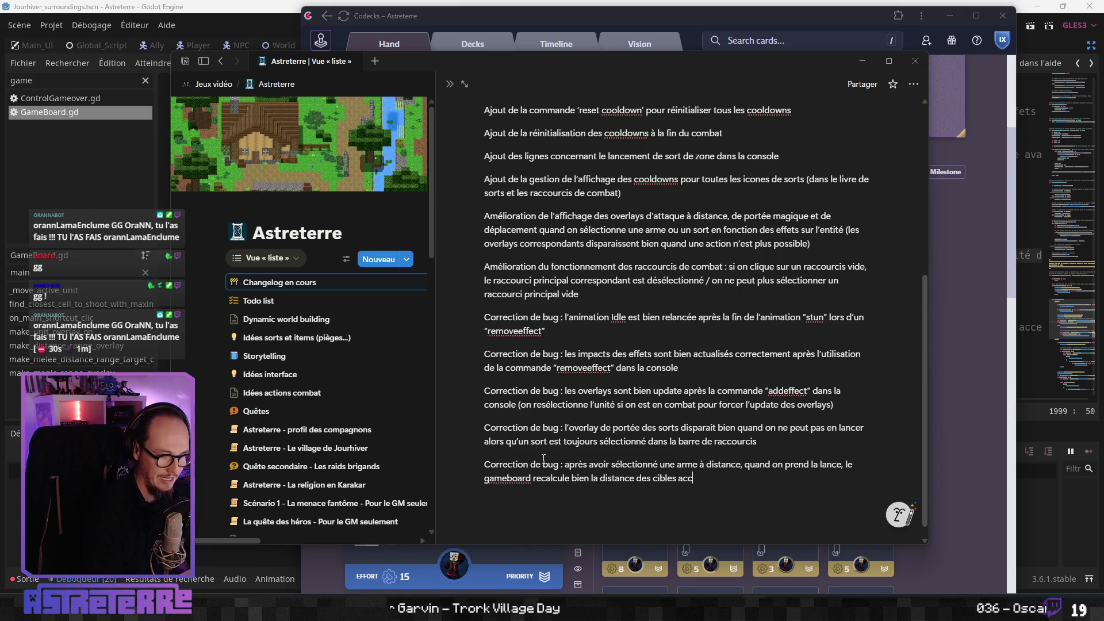
{"action": "type", "text": "essibles pour la lance"}
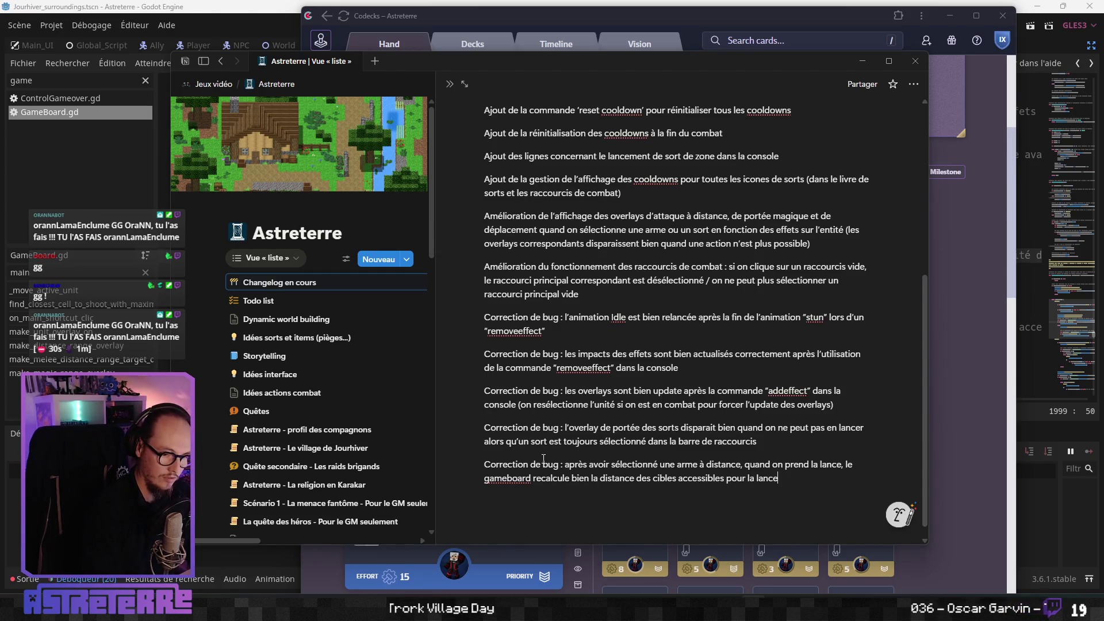
{"action": "type", "text": " (on ne peut plus att"}
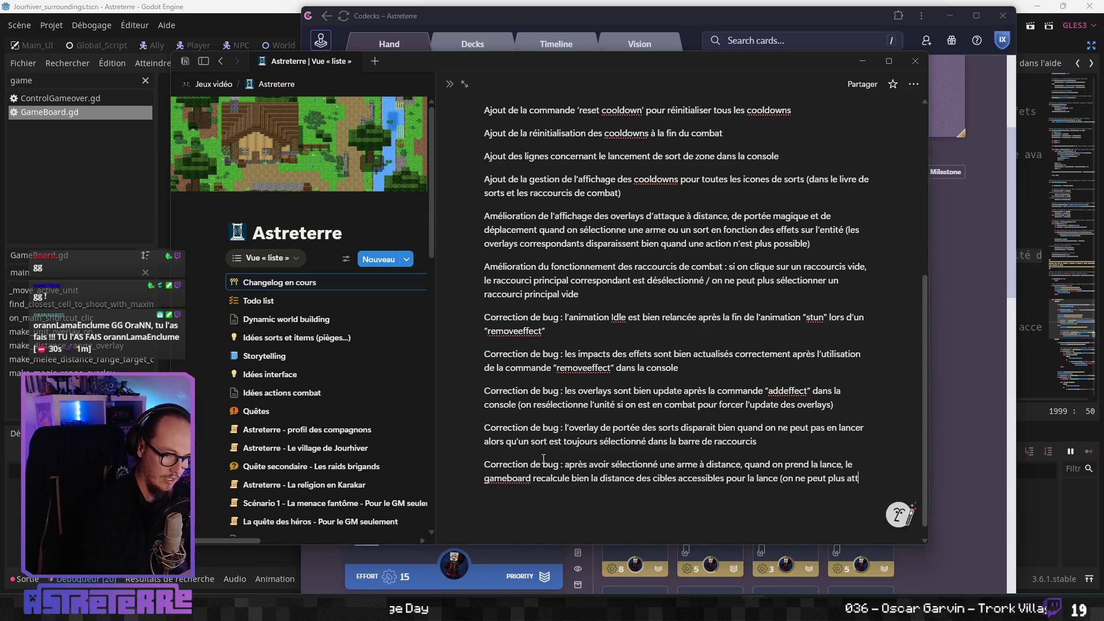
{"action": "type", "text": "aquer une cible"}
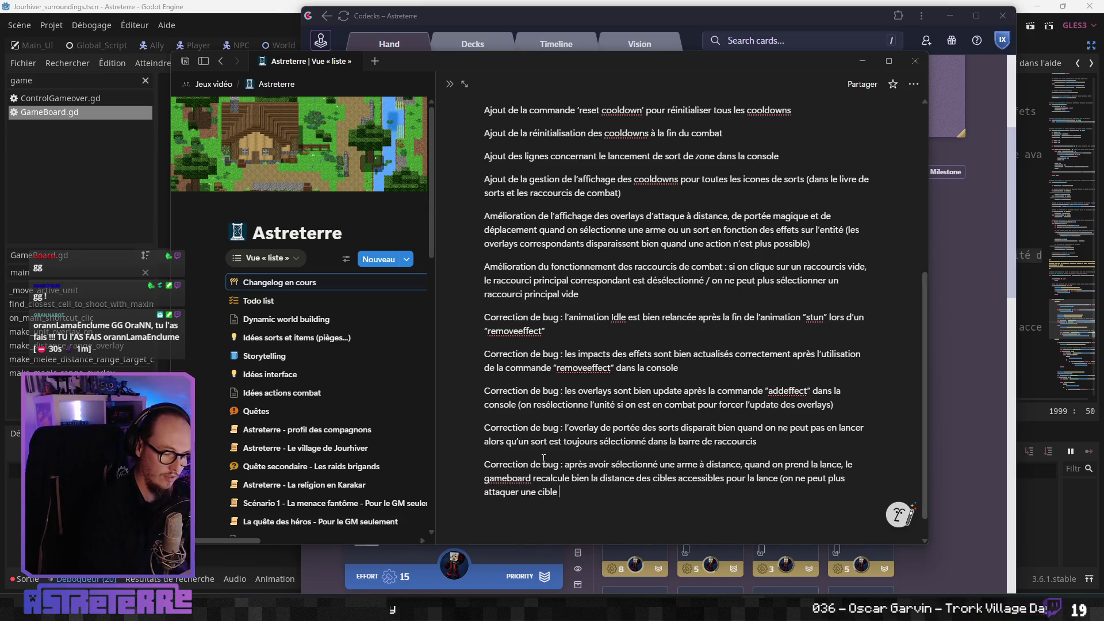
{"action": "type", "text": "lointaine"}
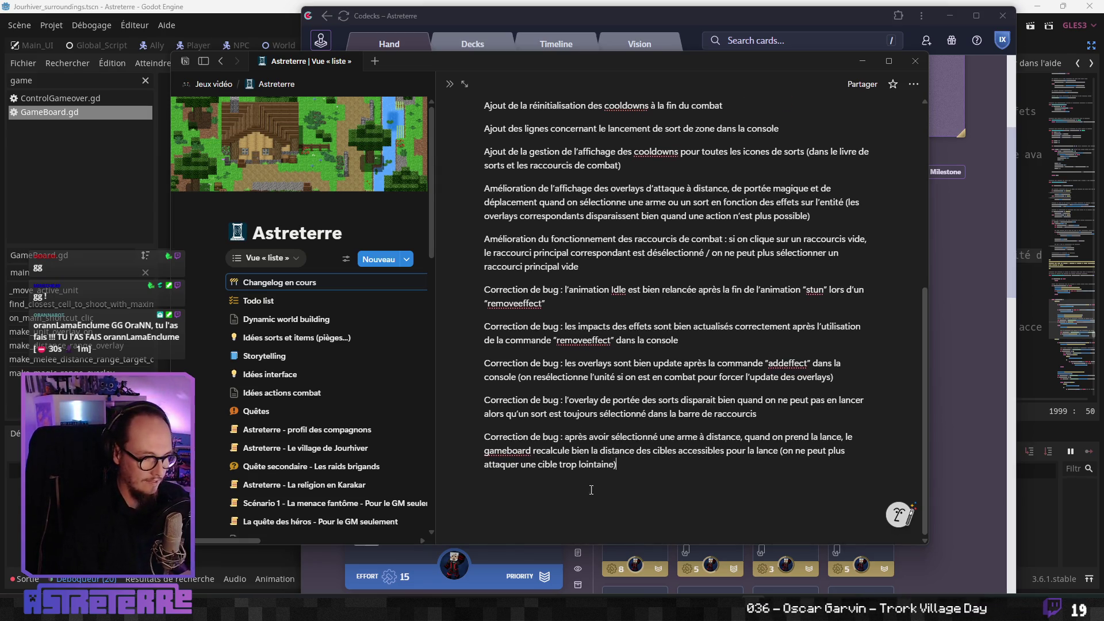
{"action": "scroll", "coordinate": [632, 434], "scroll_direction": "up", "scroll_amount": 2}
{"action": "scroll", "coordinate": [632, 434], "scroll_direction": "down", "scroll_amount": 2}
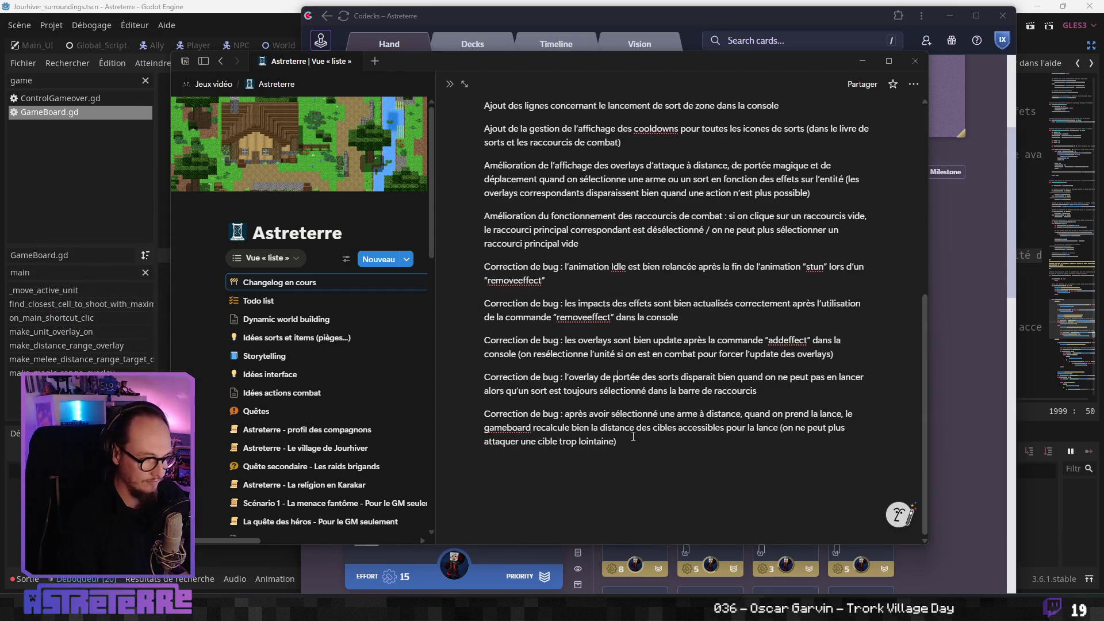
{"action": "scroll", "coordinate": [632, 434], "scroll_direction": "up", "scroll_amount": 6}
{"action": "scroll", "coordinate": [630, 435], "scroll_direction": "down", "scroll_amount": 4}
{"action": "scroll", "coordinate": [630, 435], "scroll_direction": "up", "scroll_amount": 1}
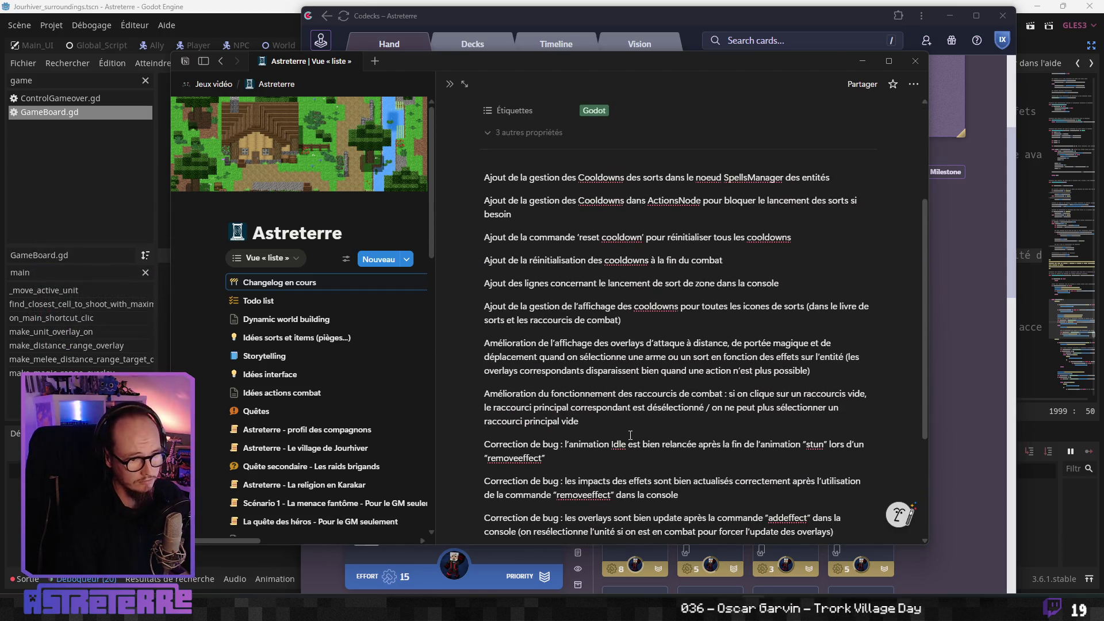
- Bring GameBoard.gd back up and reread the spear recalculation block on lines 2004–2007
{"action": "left_click", "coordinate": [240, 5]}
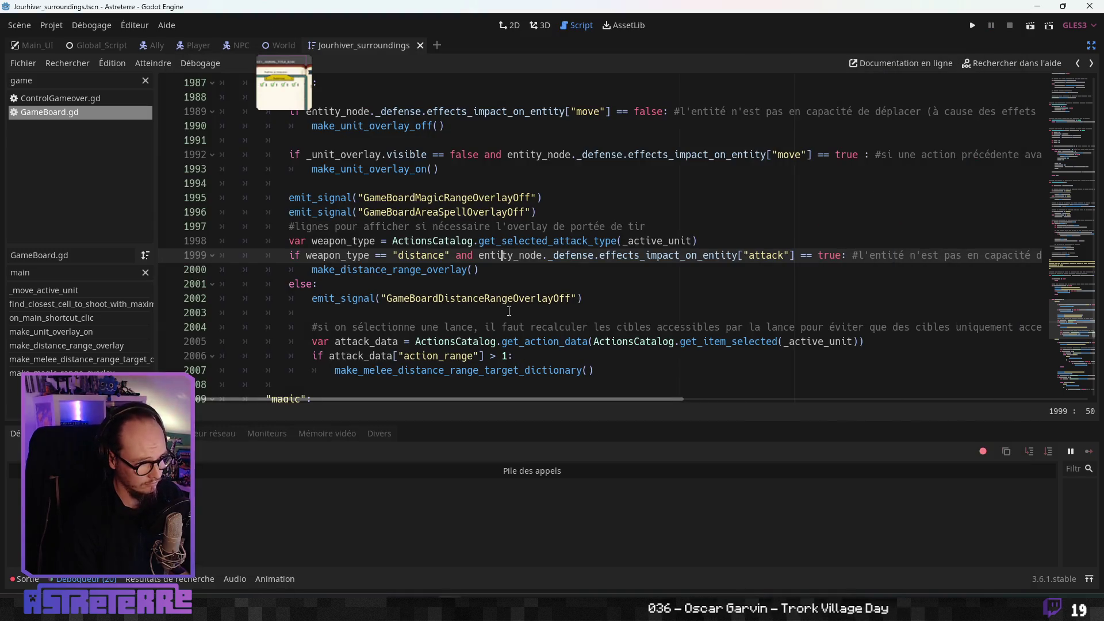
{"action": "left_click", "coordinate": [312, 312]}
{"action": "left_click", "coordinate": [549, 341]}
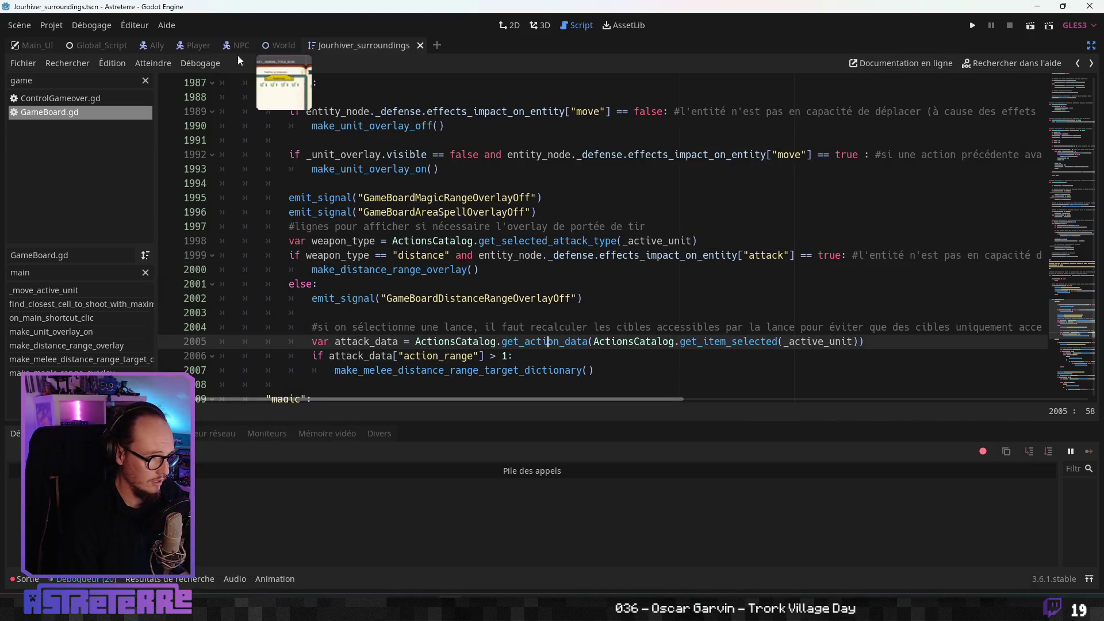
{"action": "left_click", "coordinate": [530, 326]}
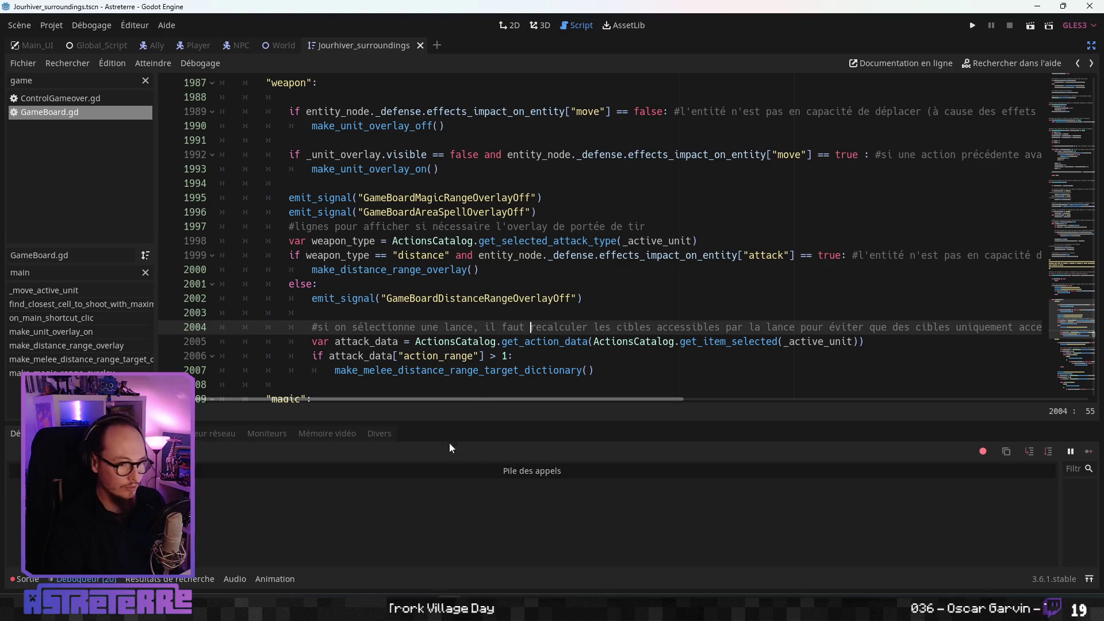
{"action": "left_click", "coordinate": [495, 326]}
{"action": "left_click", "coordinate": [467, 368]}
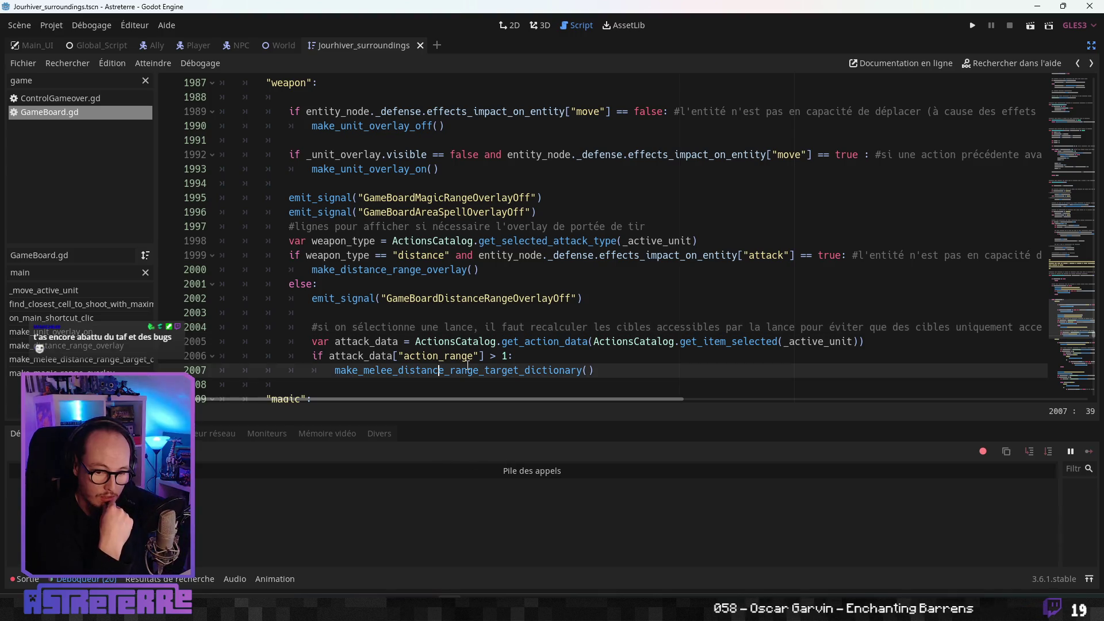
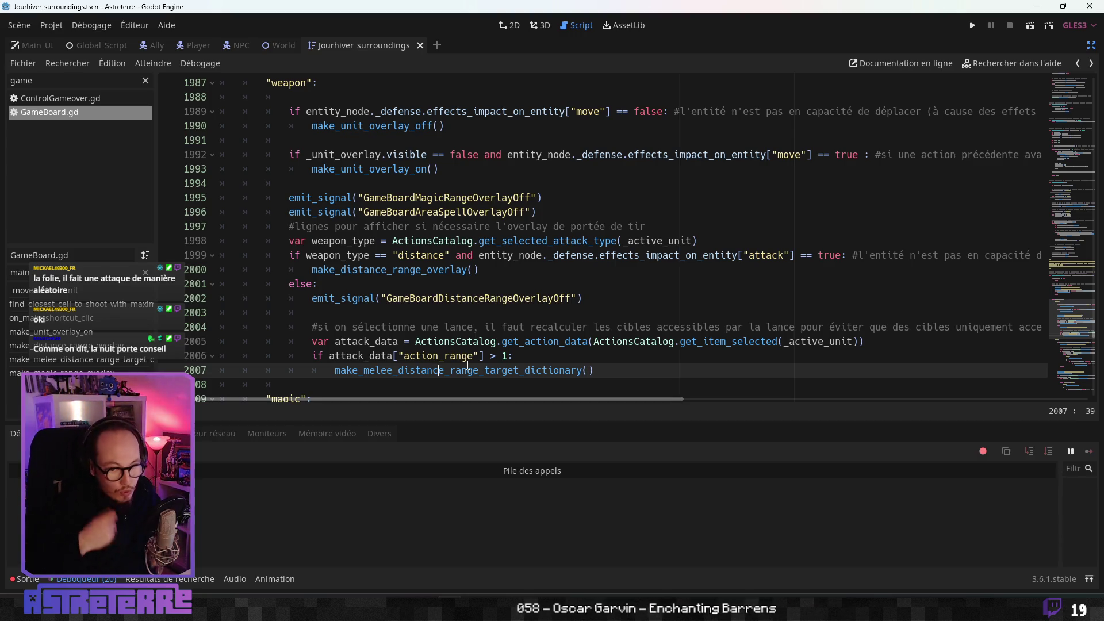
- Return to line 1990 of GameBoard.gd, then bring up the 'Changelog en cours' Notion page
{"action": "left_click", "coordinate": [422, 282]}
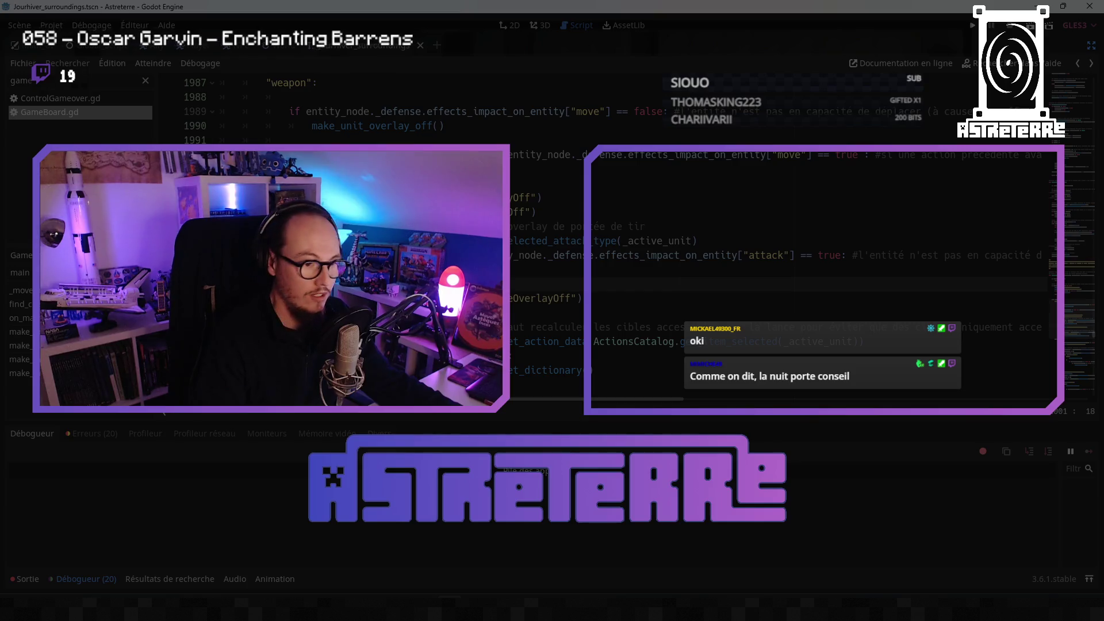
{"action": "key", "text": "ctrl+z"}
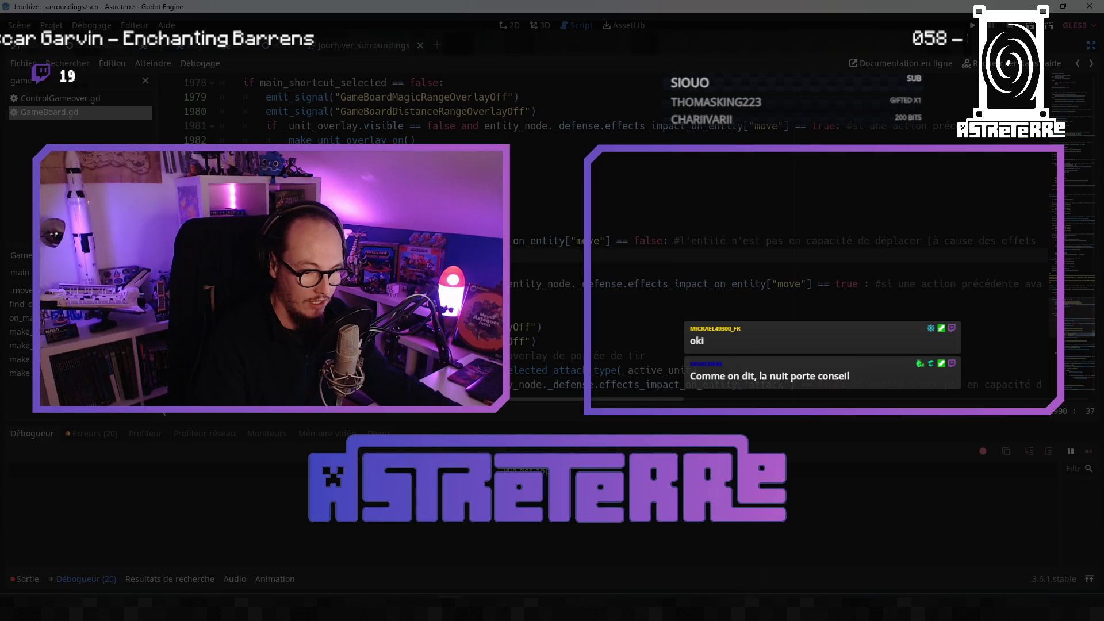
{"action": "key", "text": "alt+Tab"}
{"action": "scroll", "coordinate": [678, 316], "scroll_direction": "down", "scroll_amount": 6}
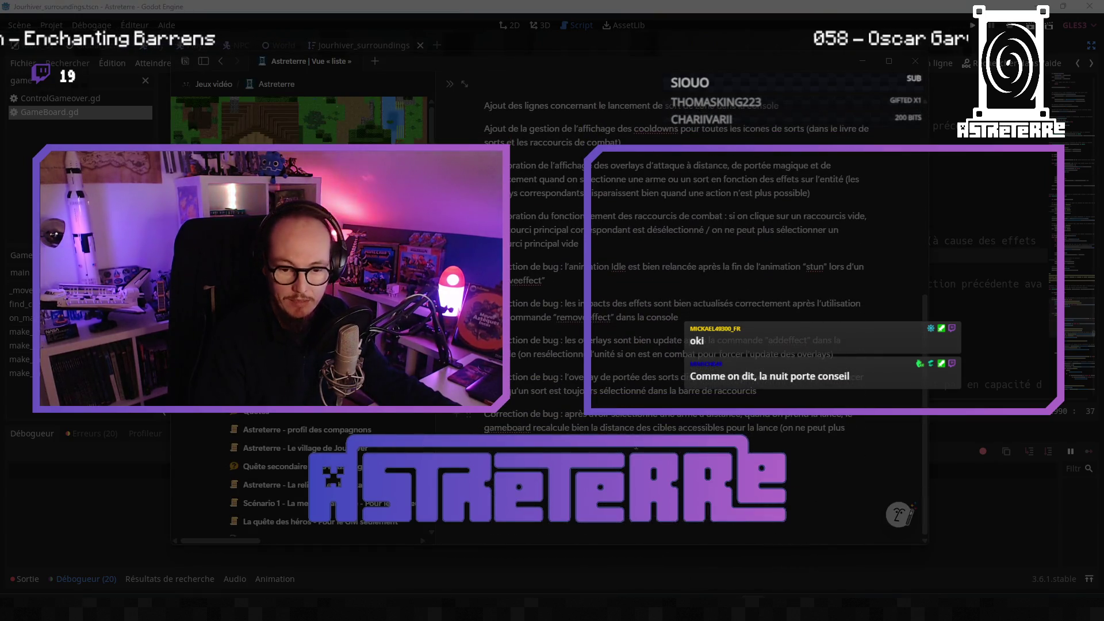
{"action": "scroll", "coordinate": [679, 316], "scroll_direction": "up", "scroll_amount": 2}
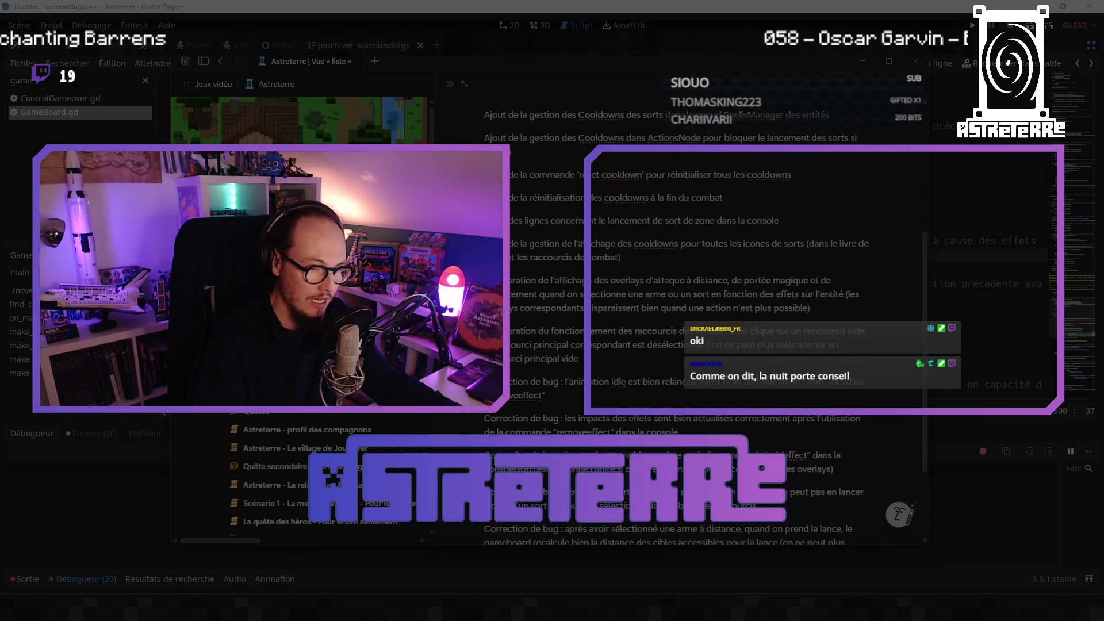
{"action": "scroll", "coordinate": [678, 316], "scroll_direction": "up", "scroll_amount": 2}
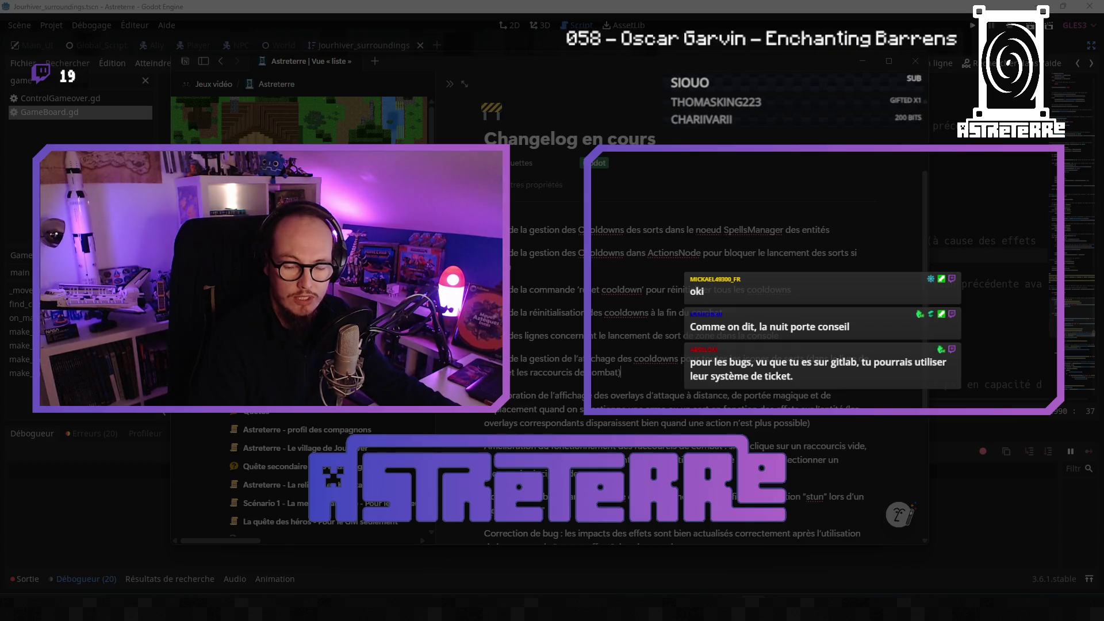
{"action": "scroll", "coordinate": [679, 316], "scroll_direction": "down", "scroll_amount": 1}
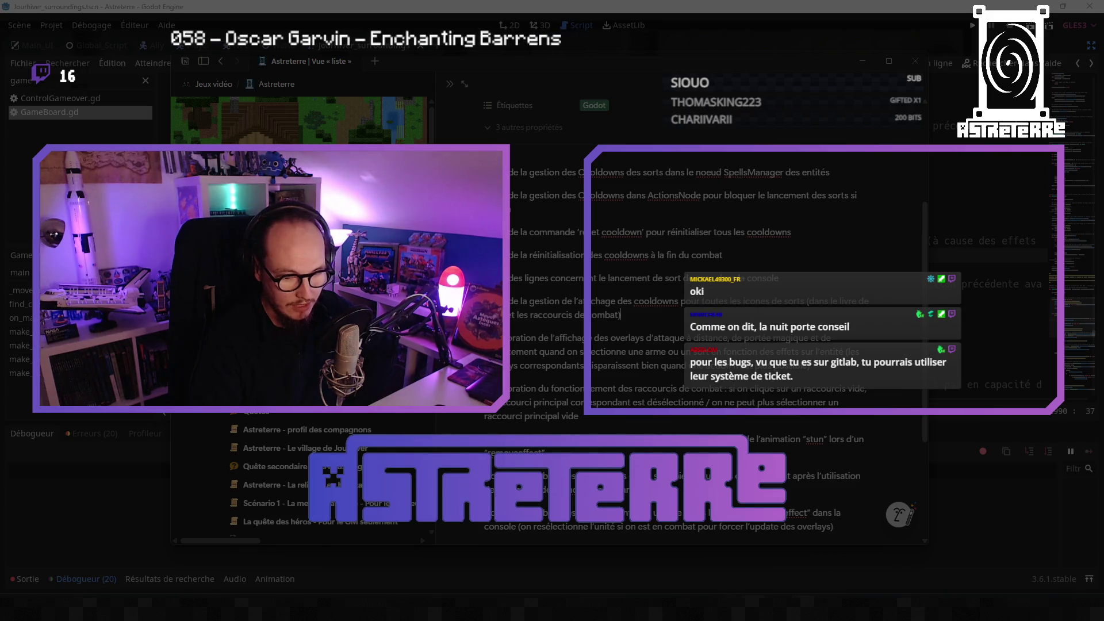
{"action": "key", "text": "alt+Tab"}
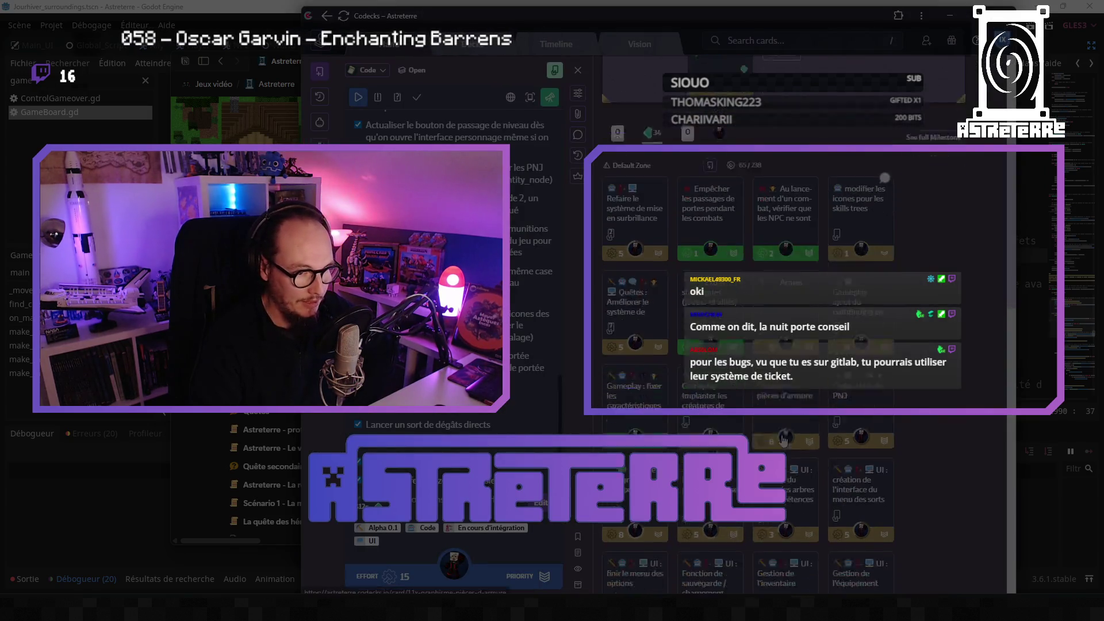
- Scroll up and down through the Codecks task board cards
{"action": "scroll", "coordinate": [784, 440], "scroll_direction": "down", "scroll_amount": 10}
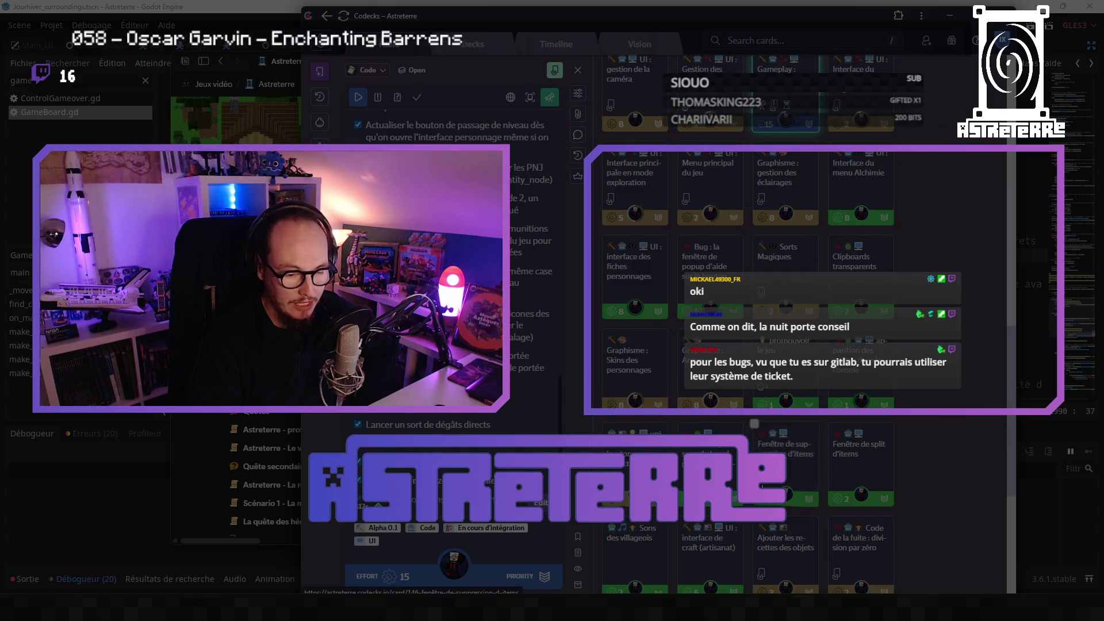
{"action": "scroll", "coordinate": [754, 424], "scroll_direction": "down", "scroll_amount": 5}
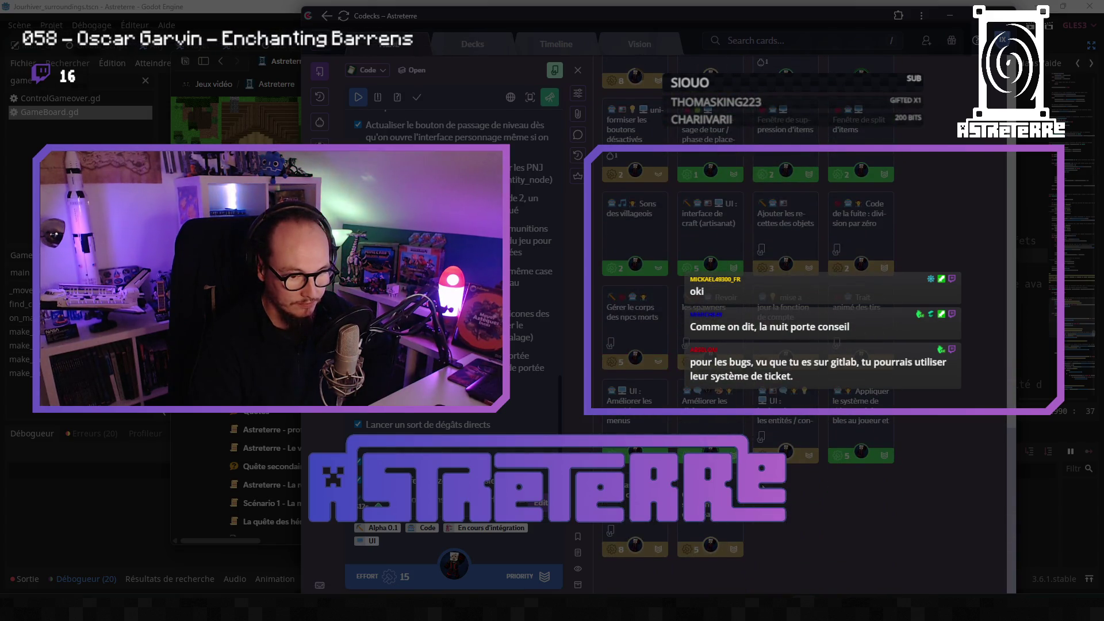
{"action": "scroll", "coordinate": [884, 183], "scroll_direction": "up", "scroll_amount": 15}
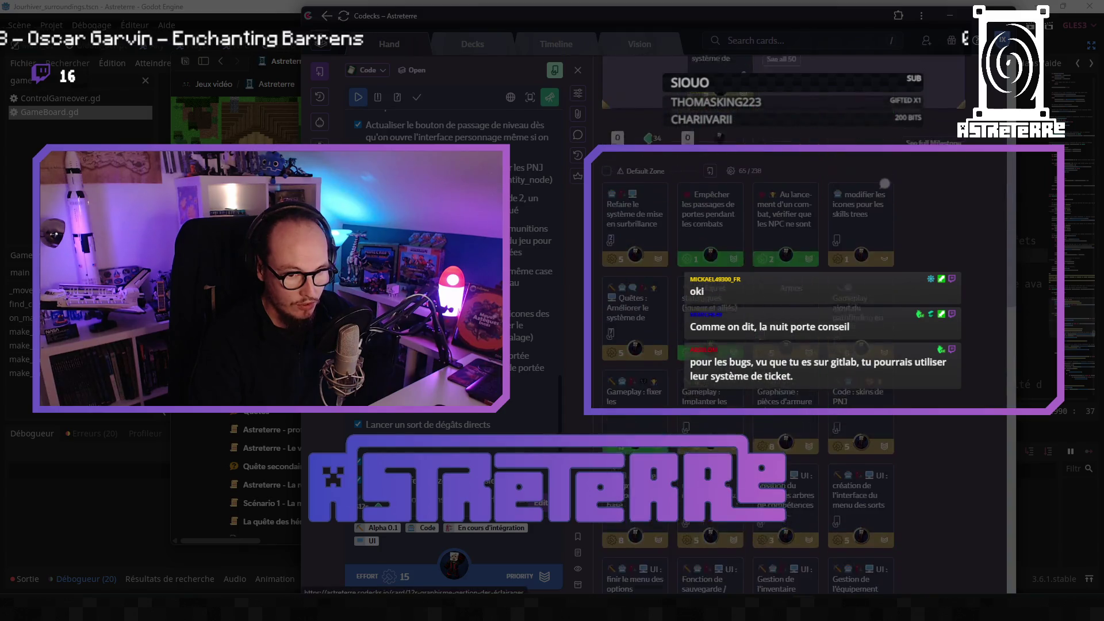
{"action": "scroll", "coordinate": [783, 276], "scroll_direction": "up", "scroll_amount": 5}
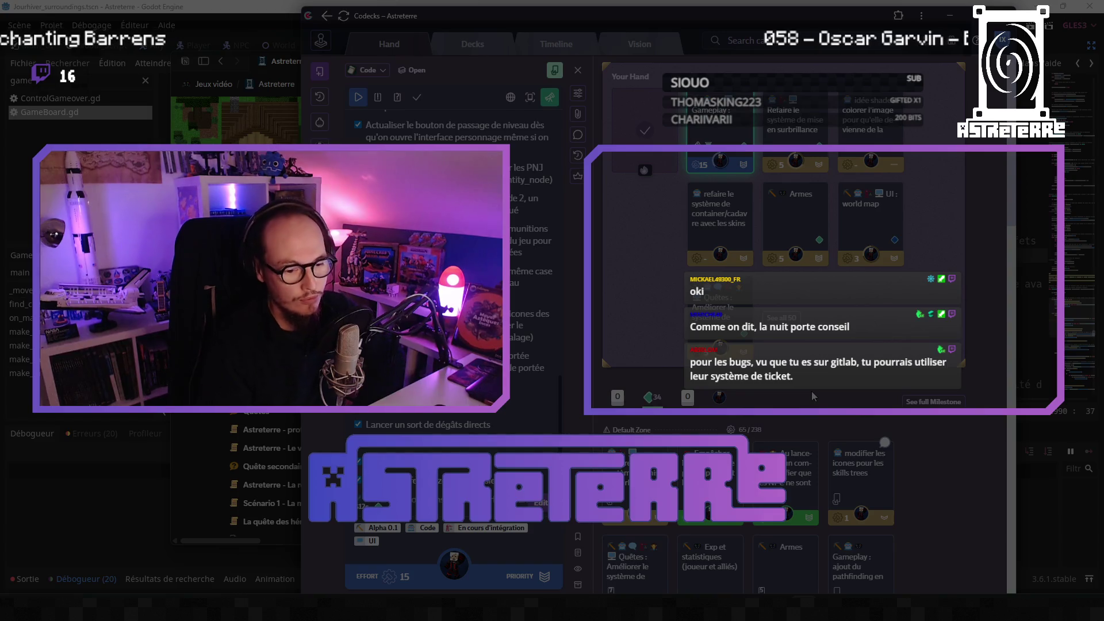
{"action": "scroll", "coordinate": [812, 391], "scroll_direction": "down", "scroll_amount": 5}
{"action": "scroll", "coordinate": [812, 391], "scroll_direction": "down", "scroll_amount": 5}
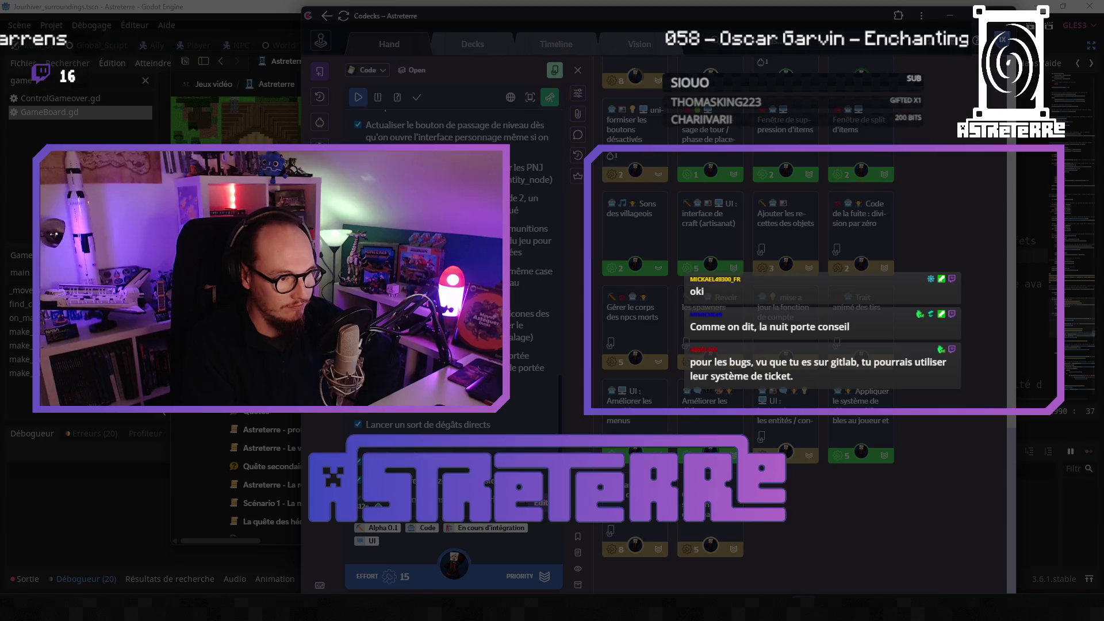
- Shift the Codecks window left, then minimize it so the Notion changelog shows
{"action": "mouse_move", "coordinate": [575, 16]}
{"action": "left_mouse_down"}
{"action": "mouse_move", "coordinate": [387, 15]}
{"action": "mouse_move", "coordinate": [512, 15]}
{"action": "left_mouse_up"}
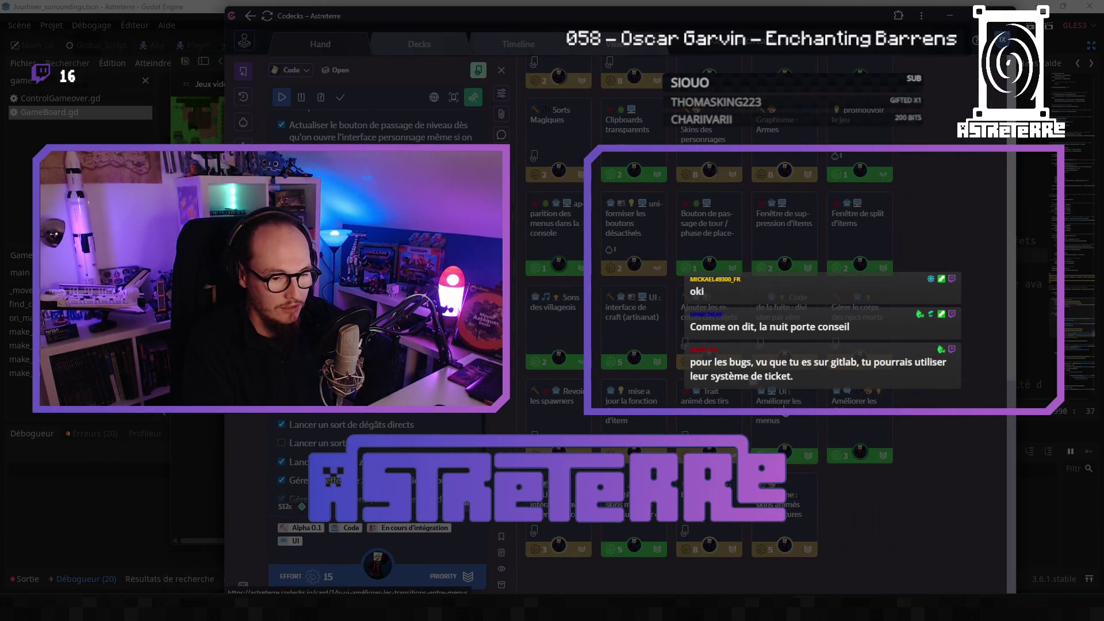
{"action": "scroll", "coordinate": [870, 419], "scroll_direction": "up", "scroll_amount": 5}
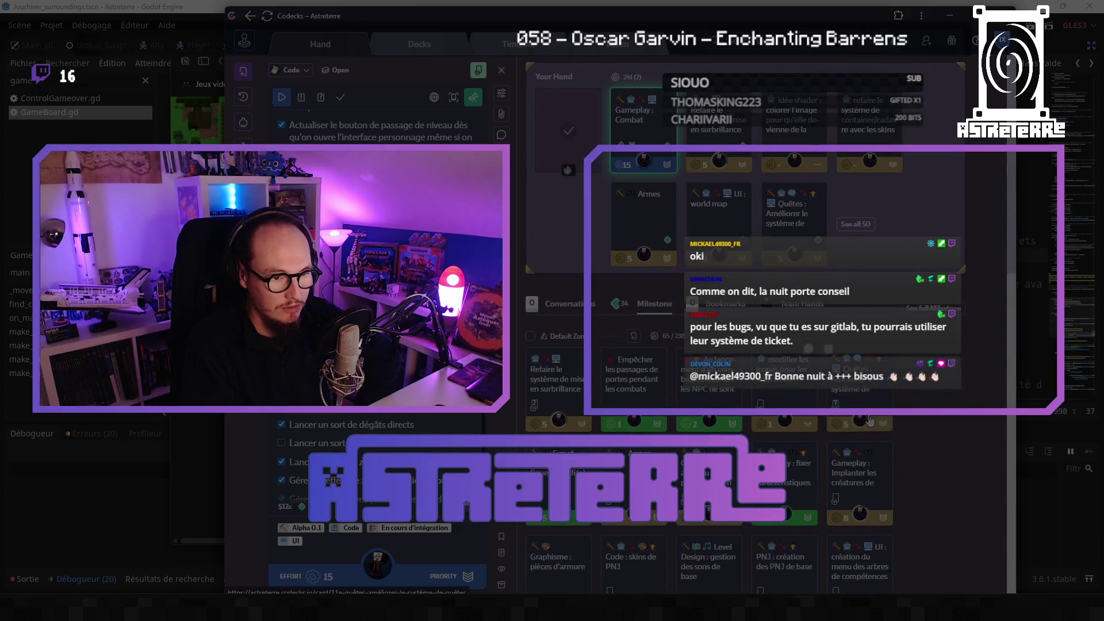
{"action": "scroll", "coordinate": [870, 420], "scroll_direction": "down", "scroll_amount": 5}
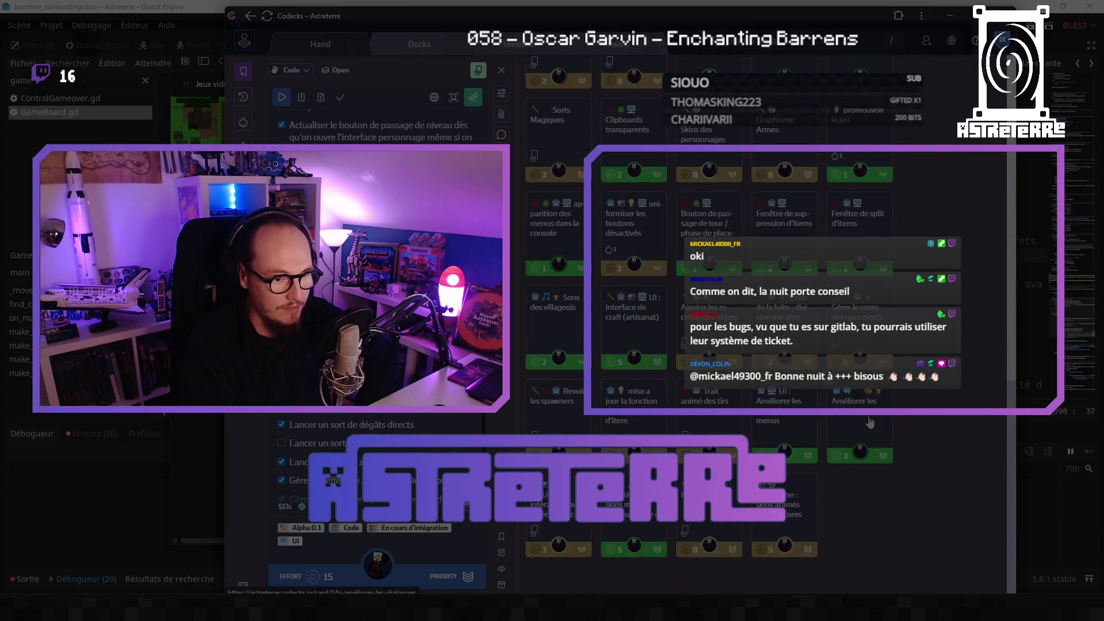
{"action": "left_click", "coordinate": [950, 15]}
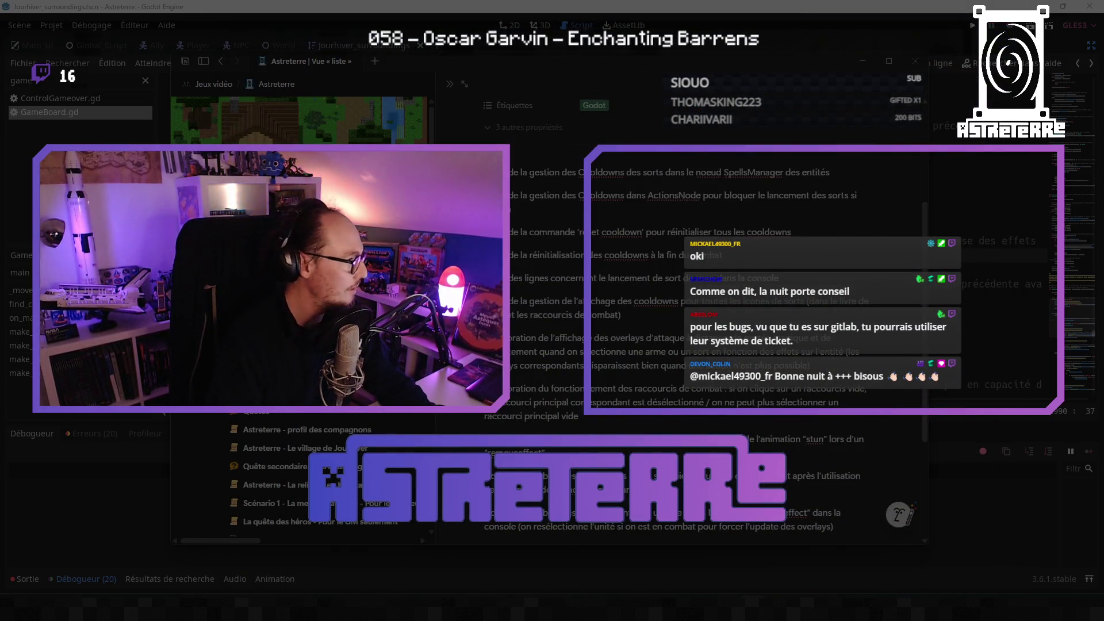